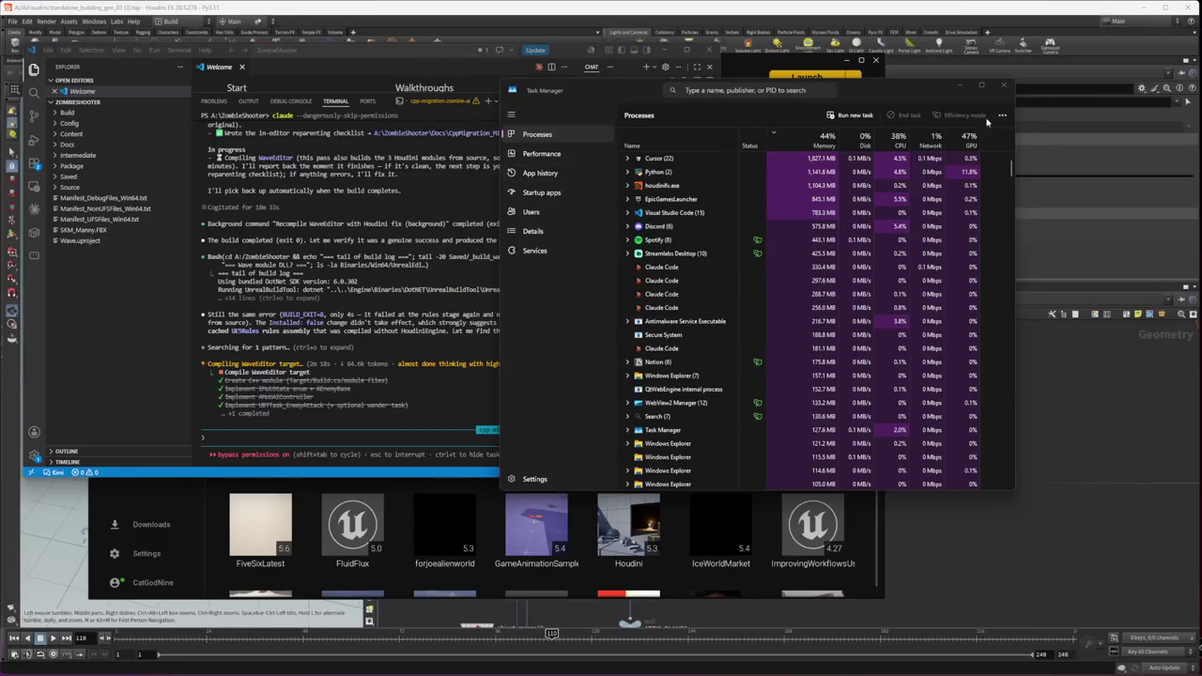
Step: Close Task Manager and focus the VS Code terminal showing the WaveEditor build log
click(1003, 87)
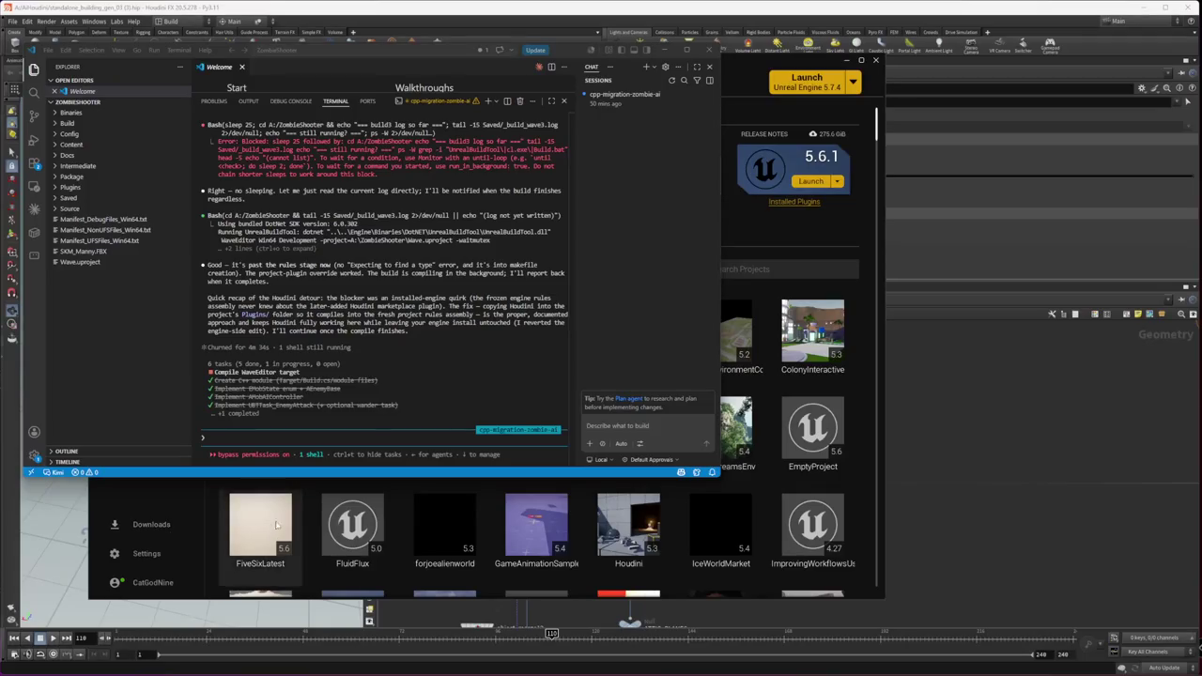
click(444, 350)
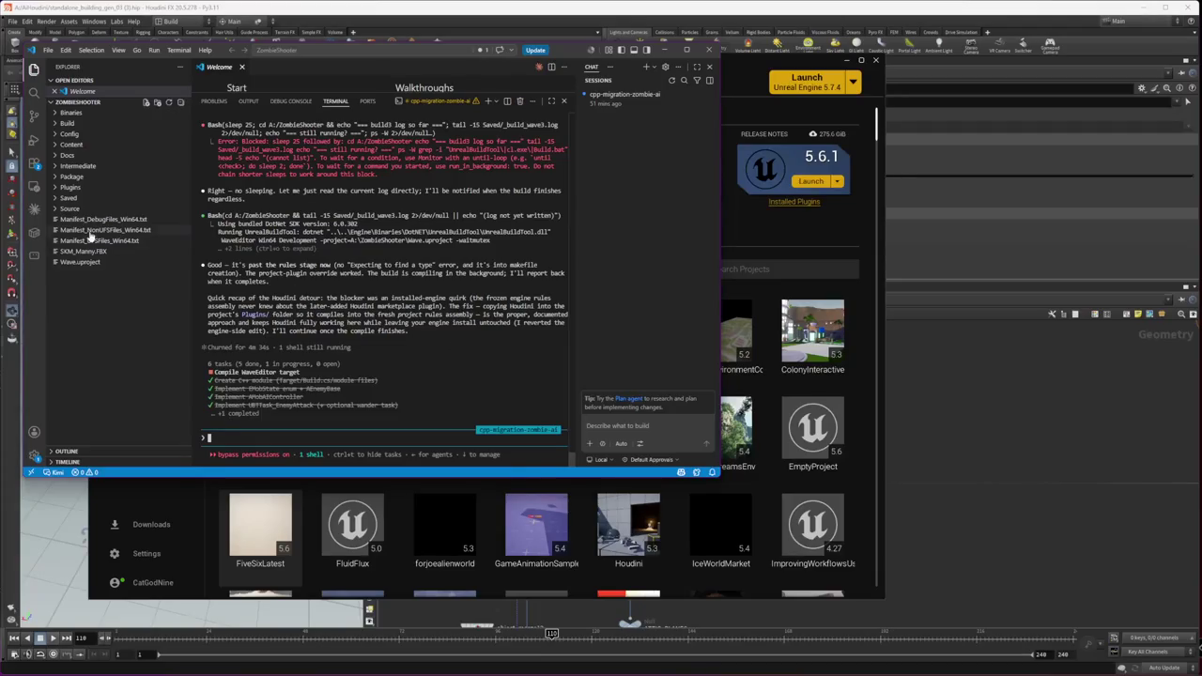
Step: Show Wave.uproject in File Explorer, dismiss both engine-version prompts, and return to VS Code
right_click(87, 264)
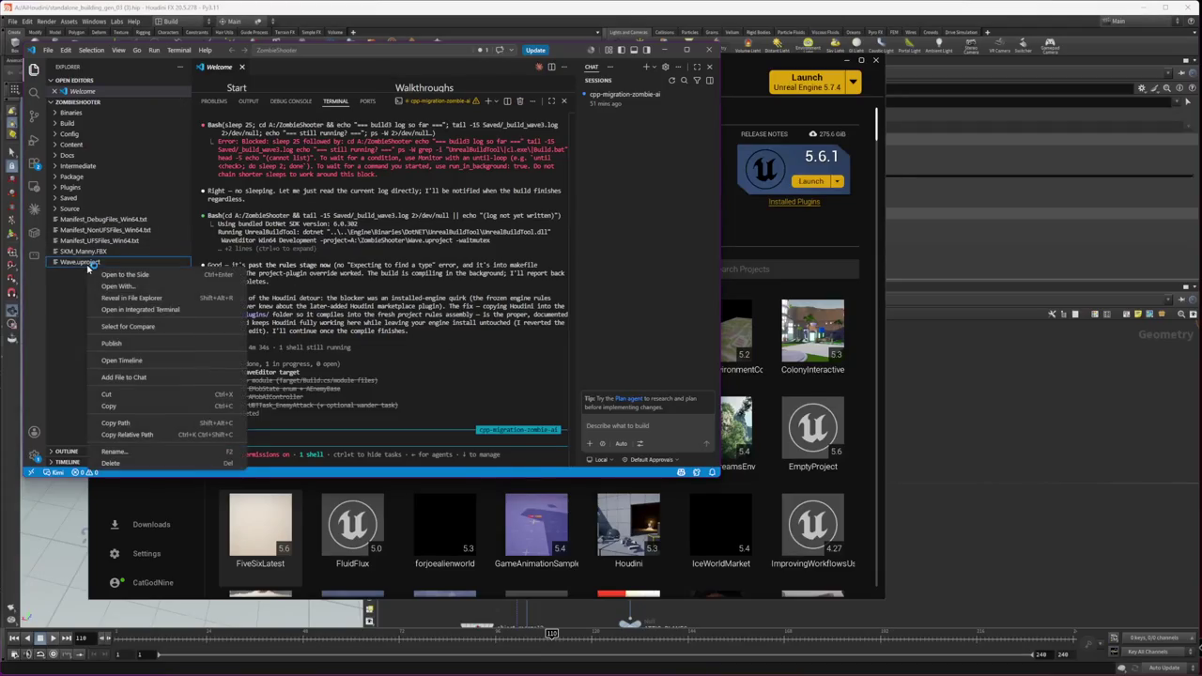
click(179, 303)
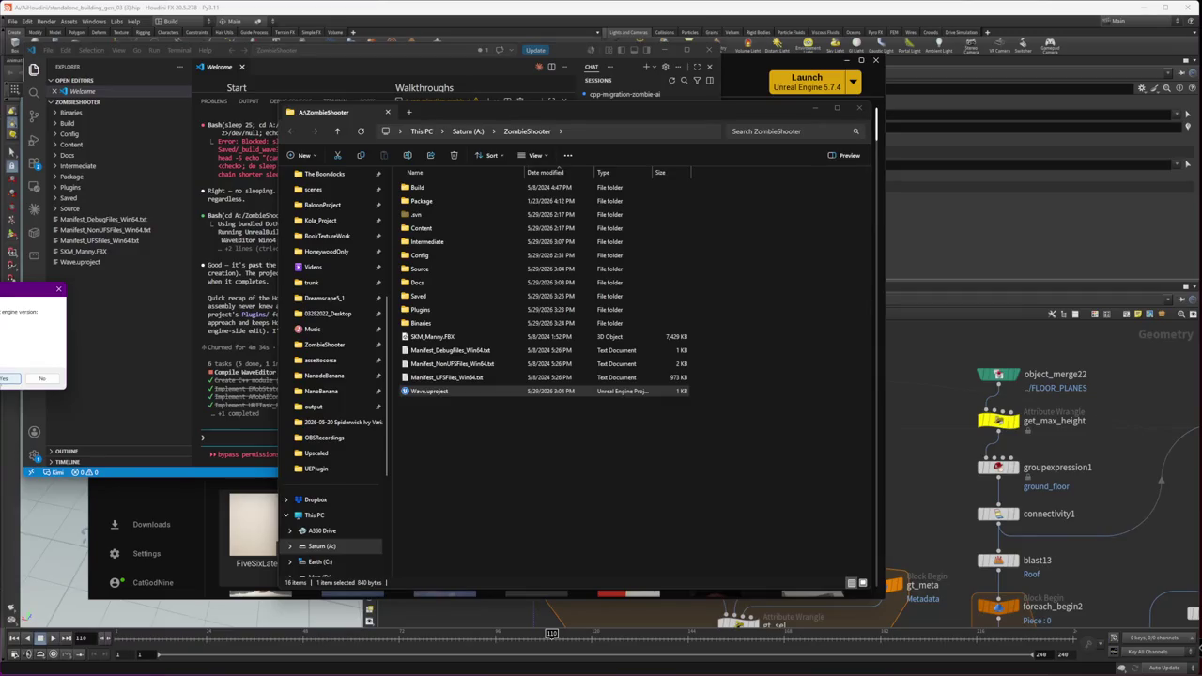
click(8, 379)
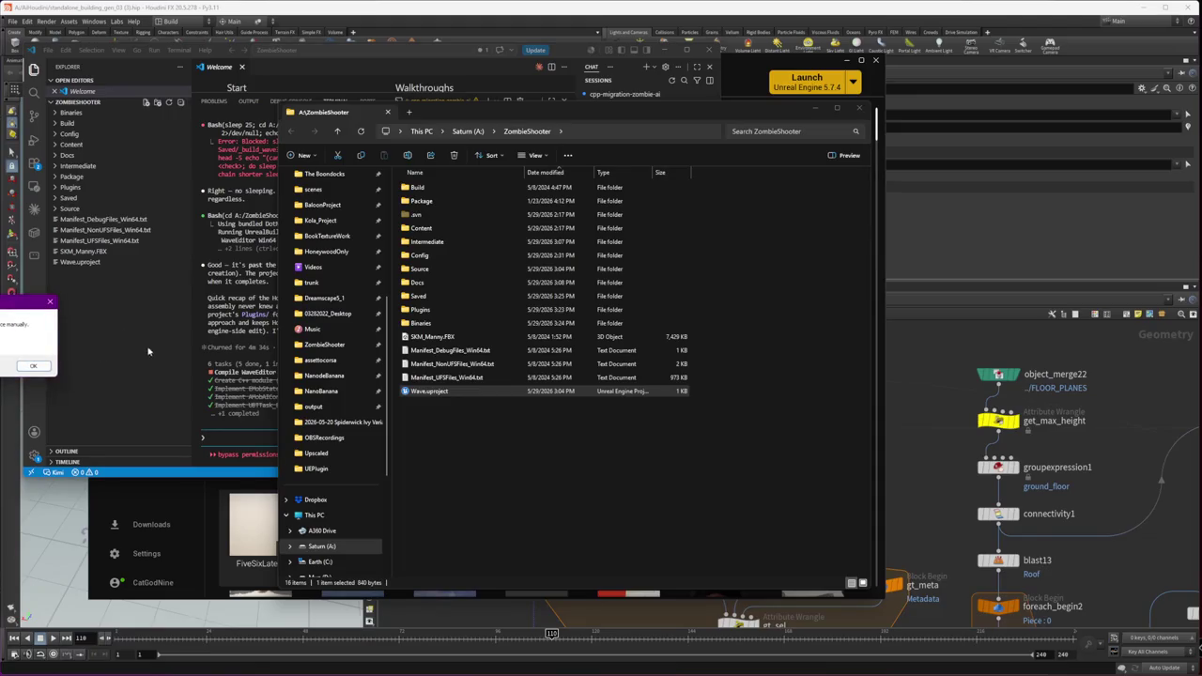
click(31, 367)
click(274, 424)
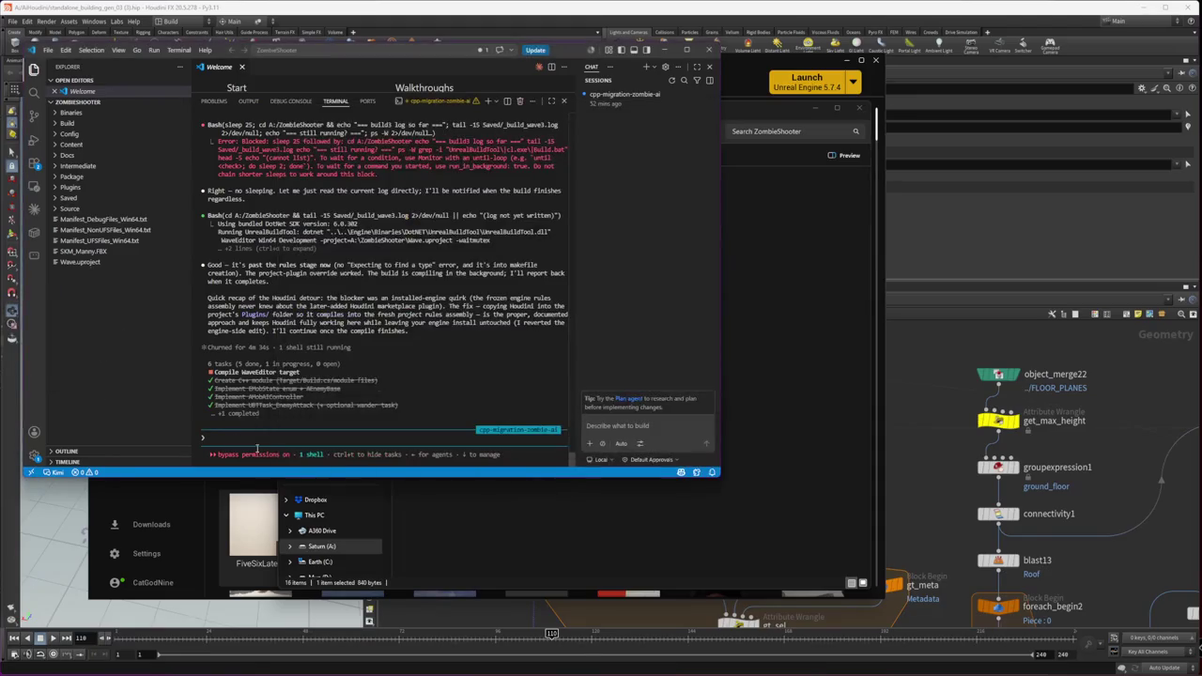
Step: Ask the coding agent 'are you rebuilding it?', then switch back to Houdini
text(an)
text(rebuilding it )
text(?)
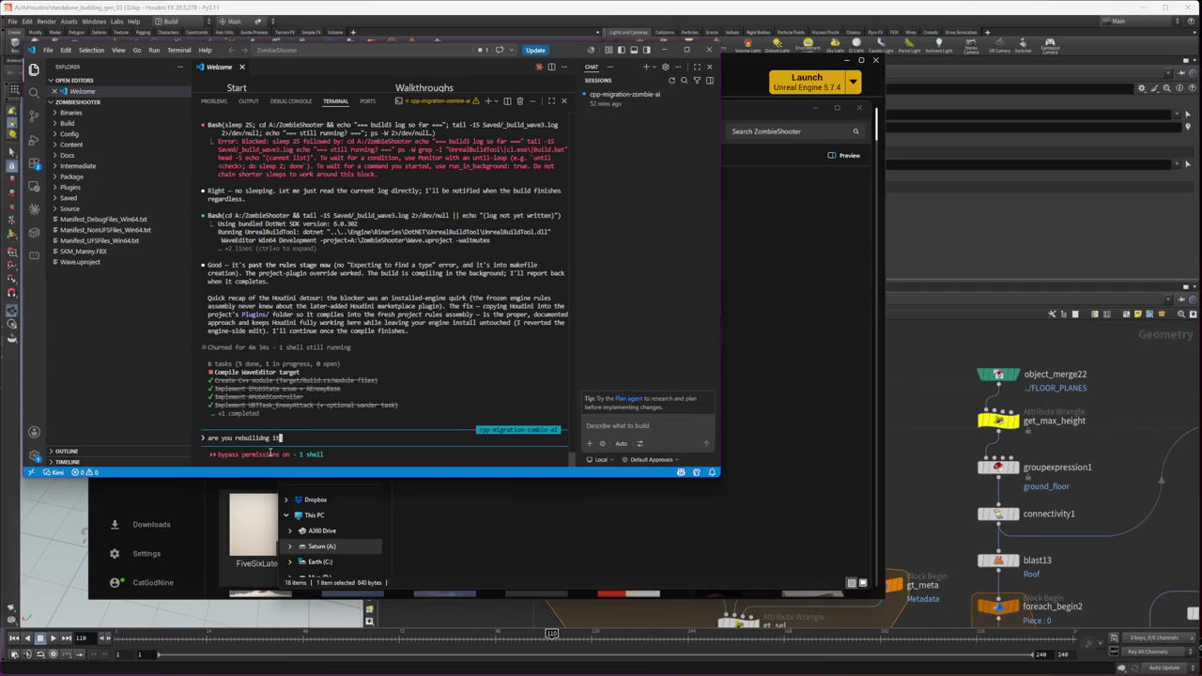
key(Return)
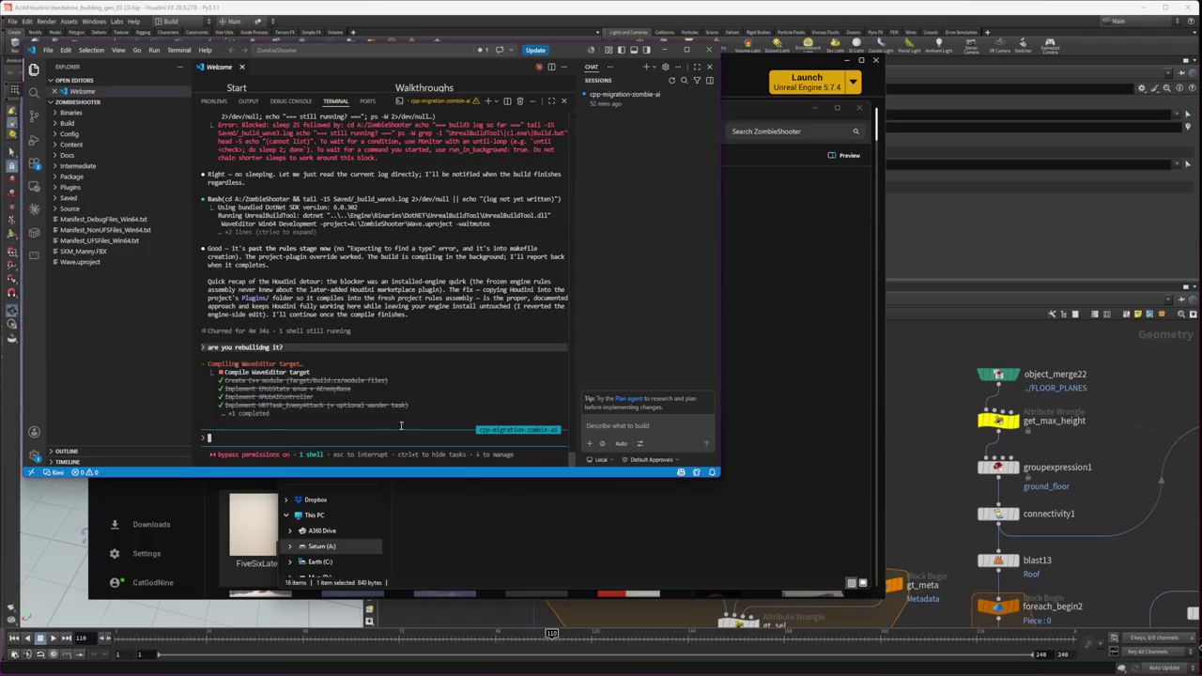
click(945, 409)
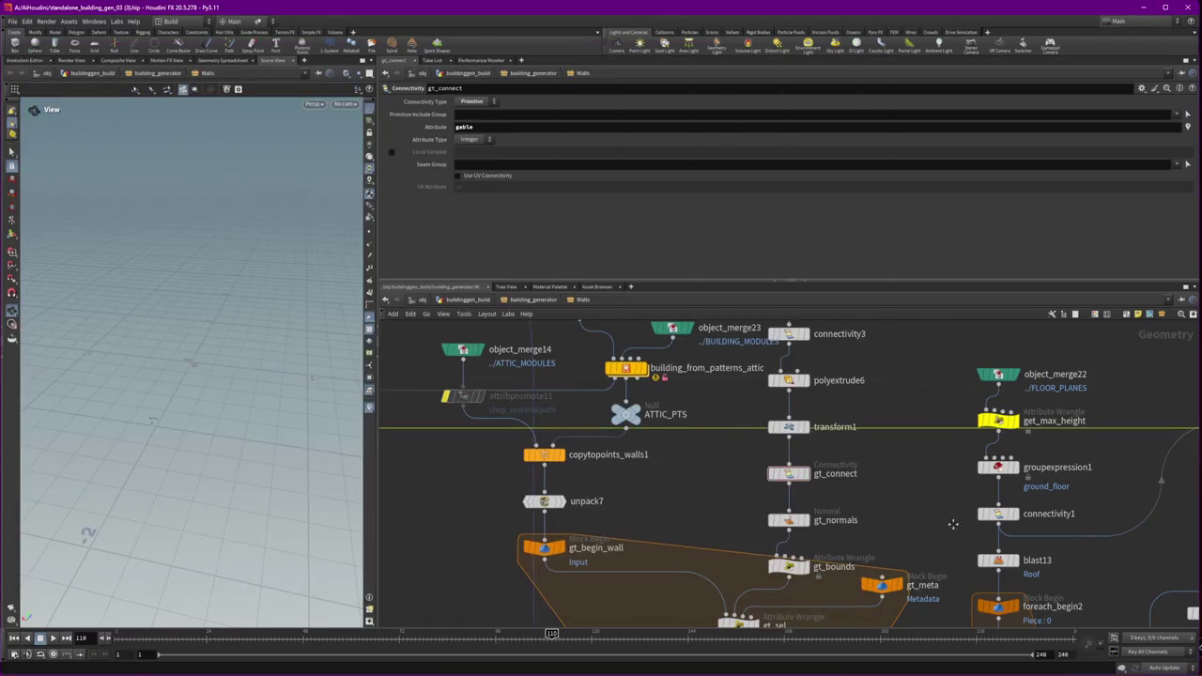
Step: Pan up the Walls network and display the ATTIC_PLANES node's output
middle_drag(954, 526, 904, 328)
middle_drag(800, 587, 788, 452)
mouse_move(813, 565)
middle_down()
mouse_move(745, 397)
mouse_move(714, 610)
middle_up()
scroll(749, 398, down, 3)
click(696, 430)
middle_drag(660, 335, 659, 429)
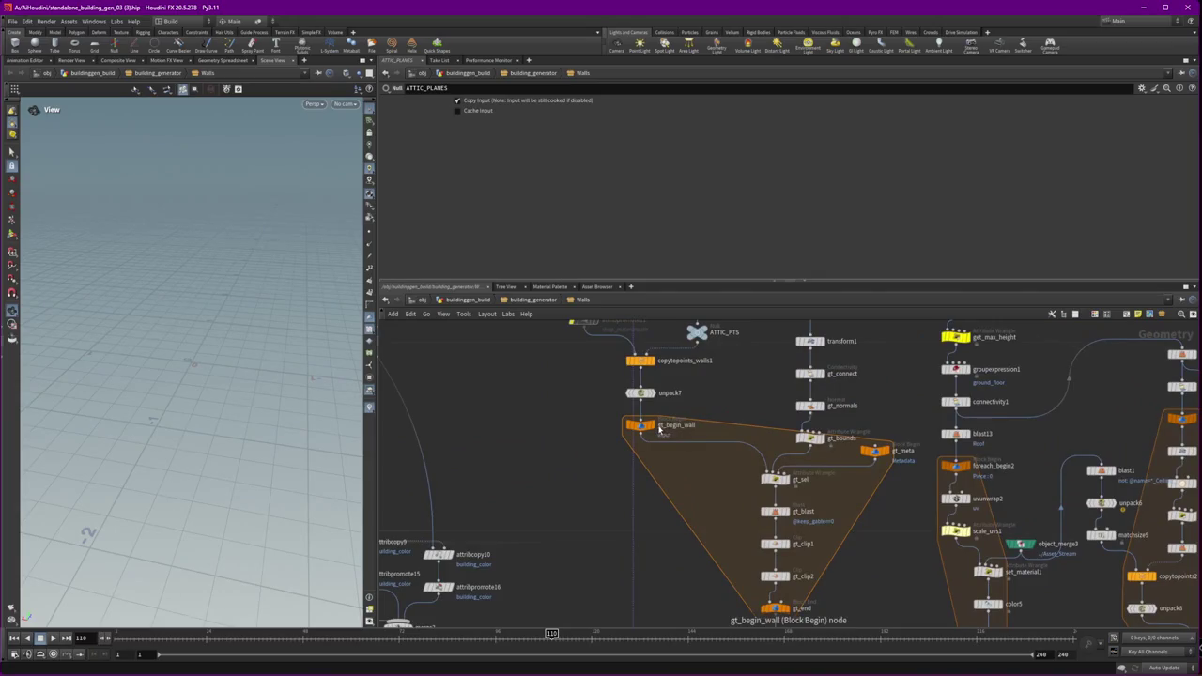
Step: Inspect the gt_sel wrangle and copytopoints_walls1, resetting and framing the viewport
click(775, 479)
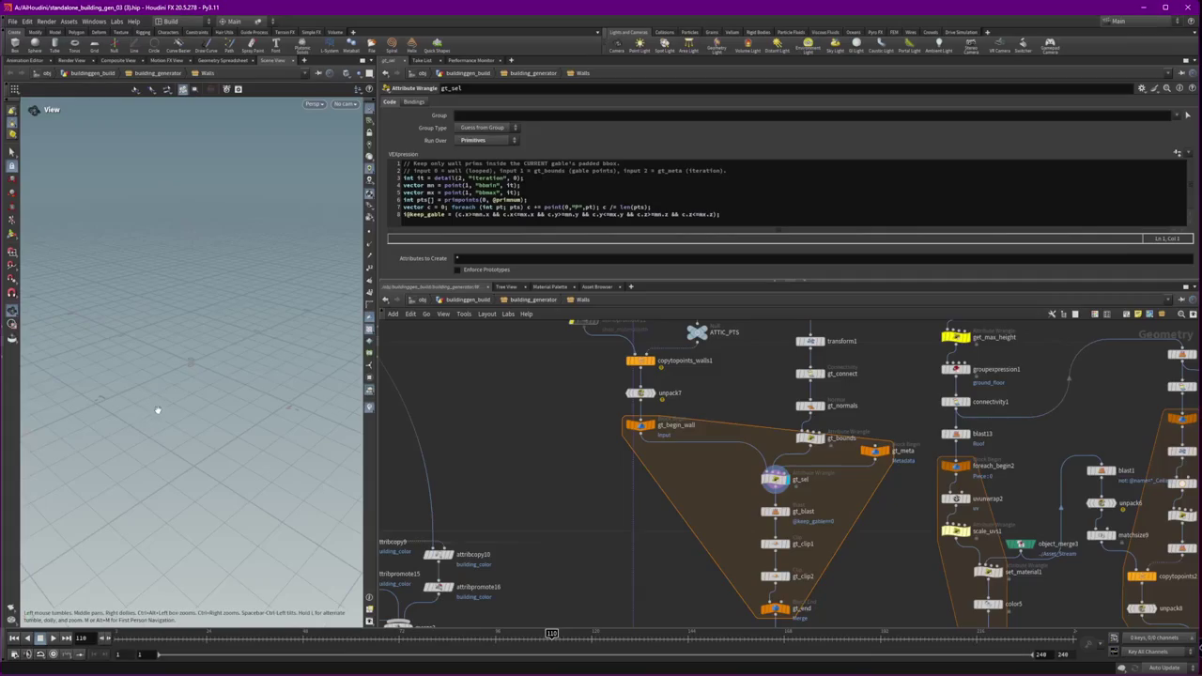
middle_drag(688, 379, 692, 414)
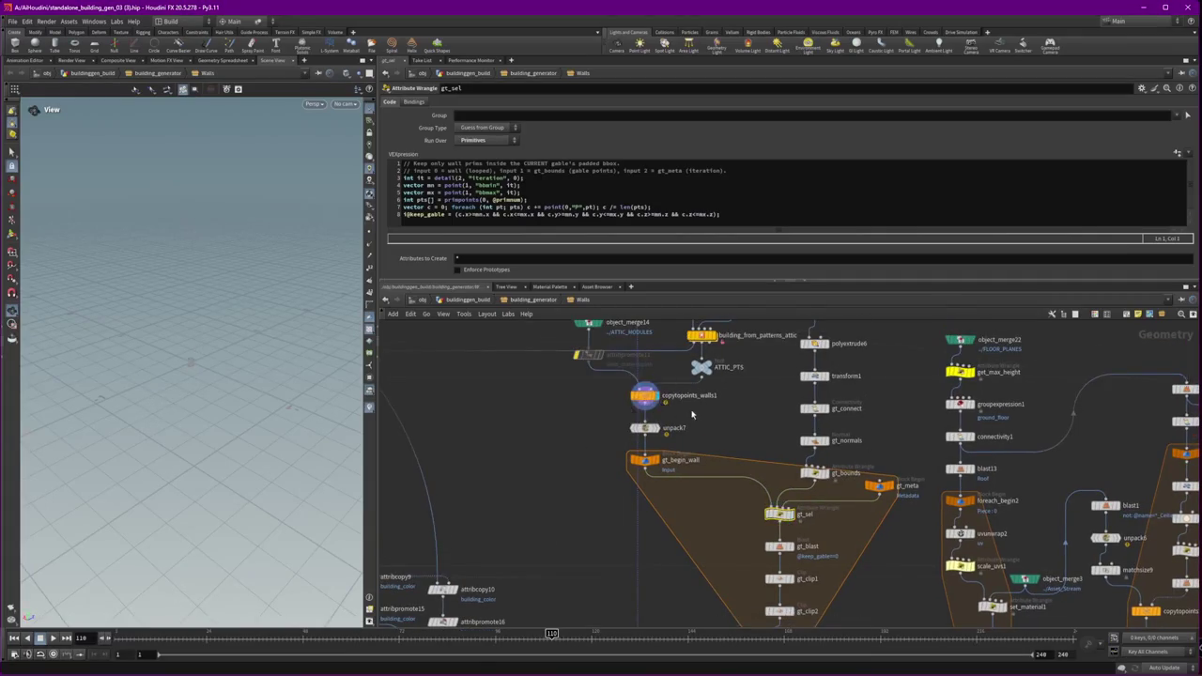
click(646, 395)
key(f)
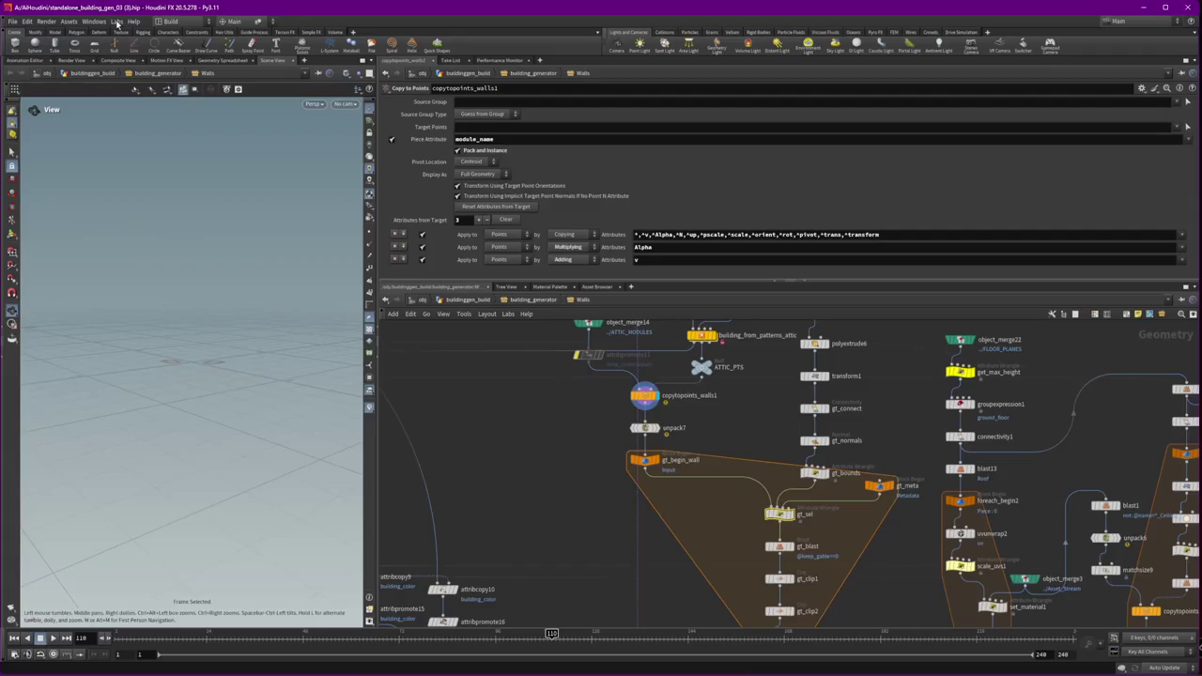
click(116, 22)
click(139, 58)
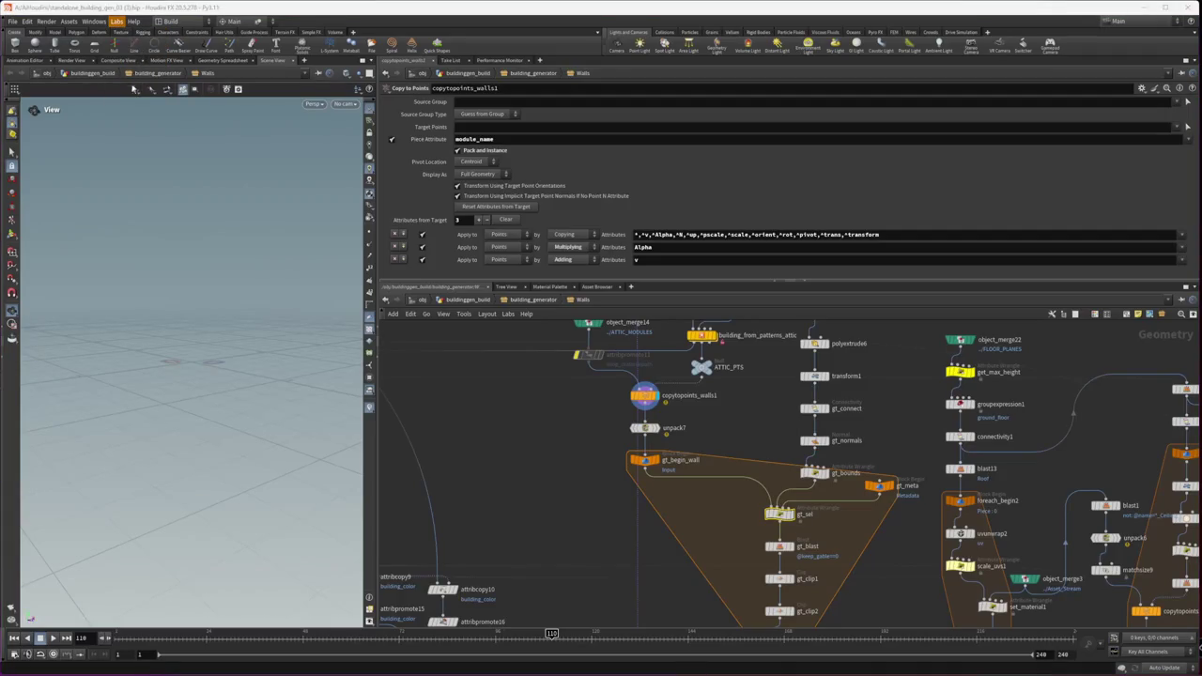
key(f)
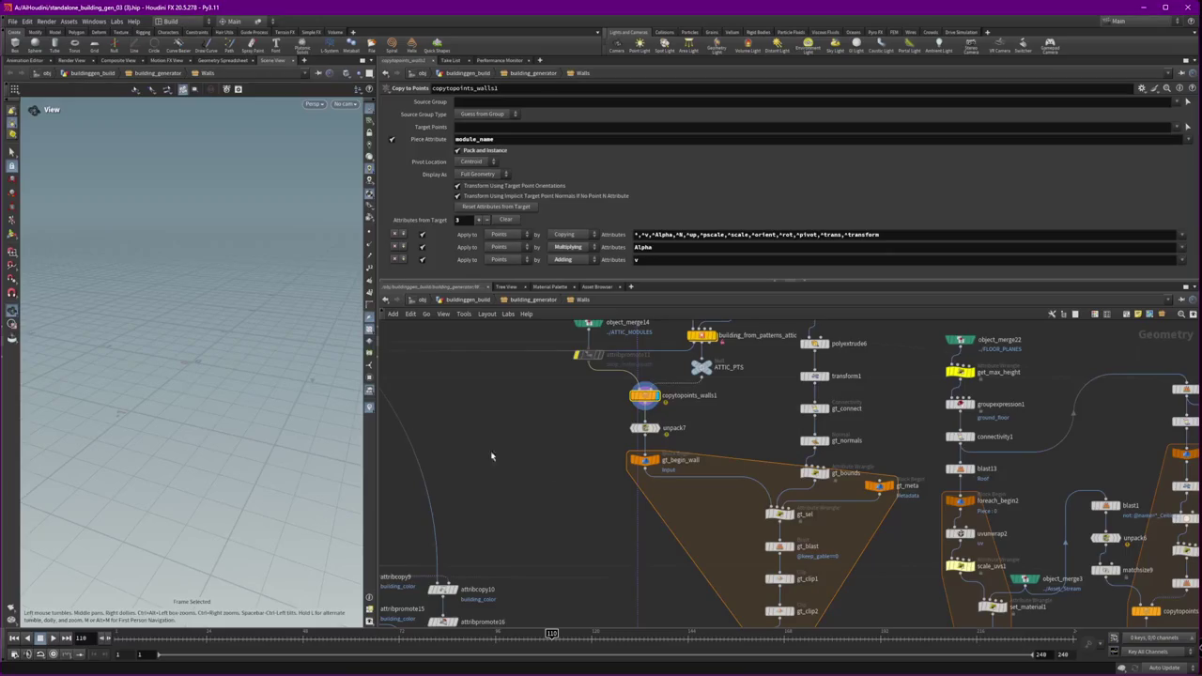
Step: Inspect the gt_bounds wrangle and the split_prim_by_normal node with its switch and create_up chain
click(813, 472)
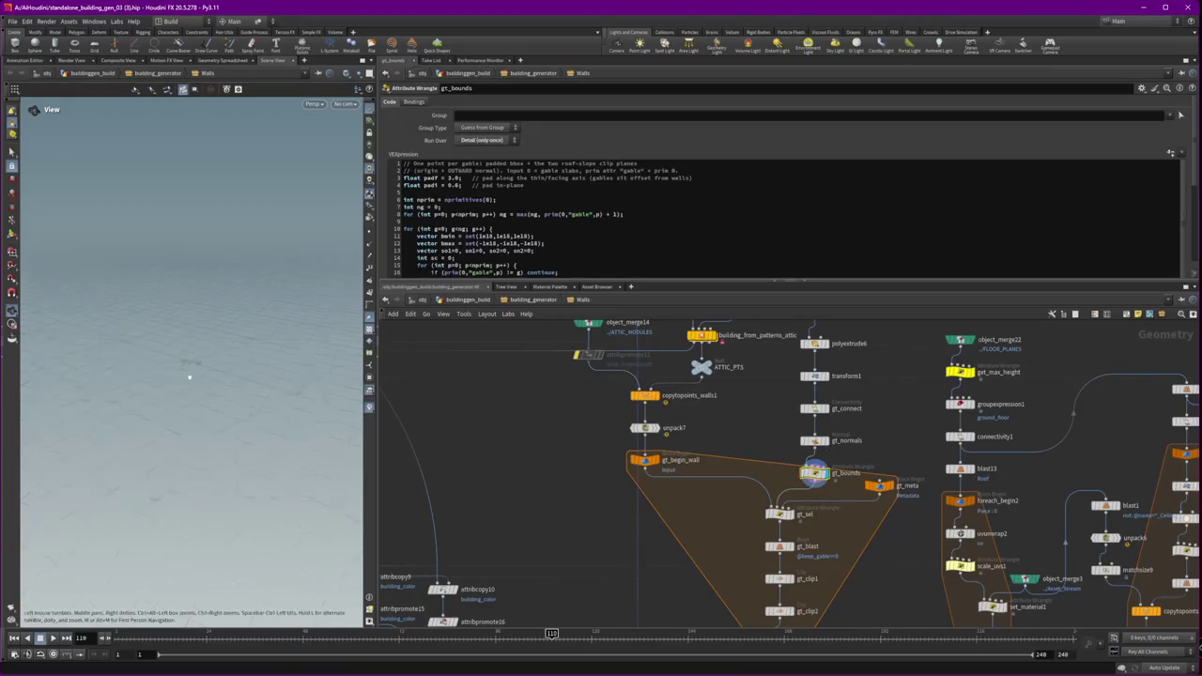
key(h)
click(721, 383)
key(f)
scroll(555, 353, down, 2)
middle_drag(555, 353, 610, 404)
scroll(655, 425, up, 2)
Step: Pan across the WALLS, CORNERS and ATTIC sections, then go up to building_generator
key(f)
scroll(688, 422, down, 3)
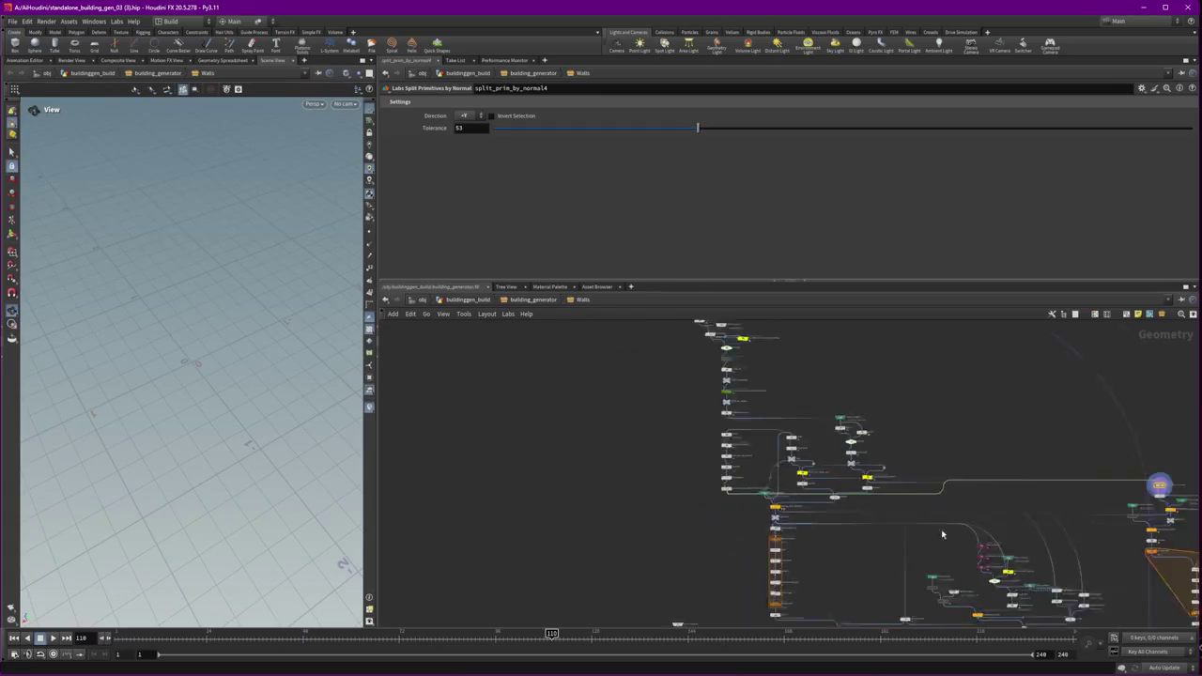
middle_drag(966, 422, 684, 422)
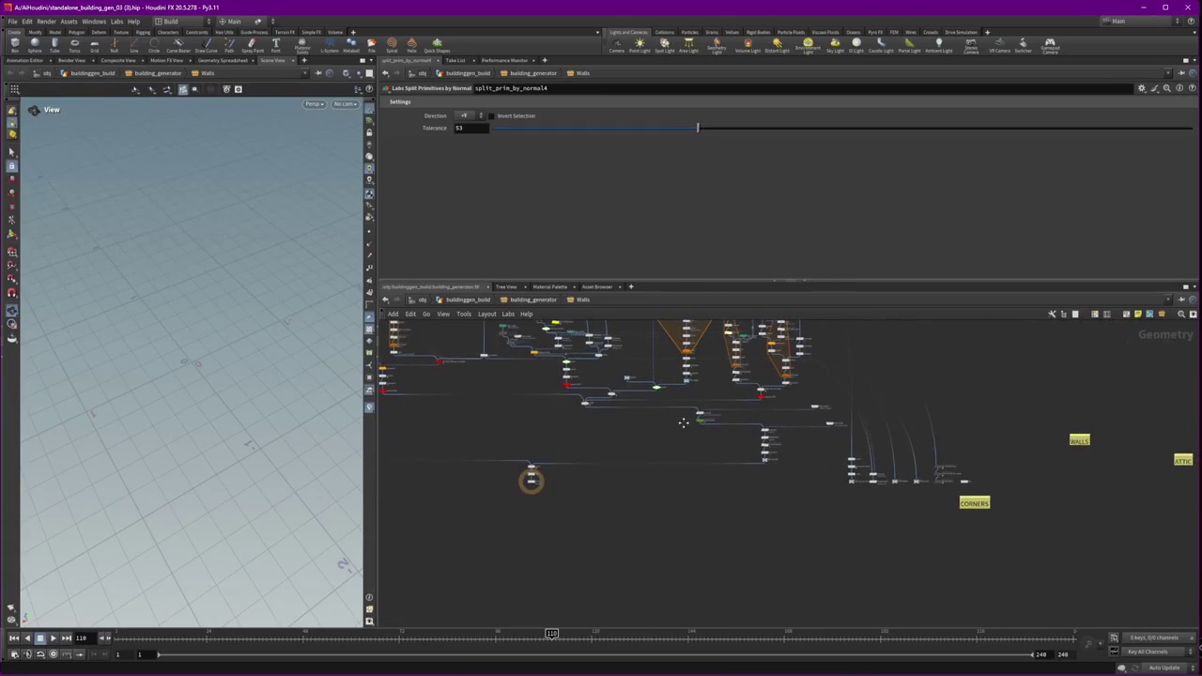
click(521, 300)
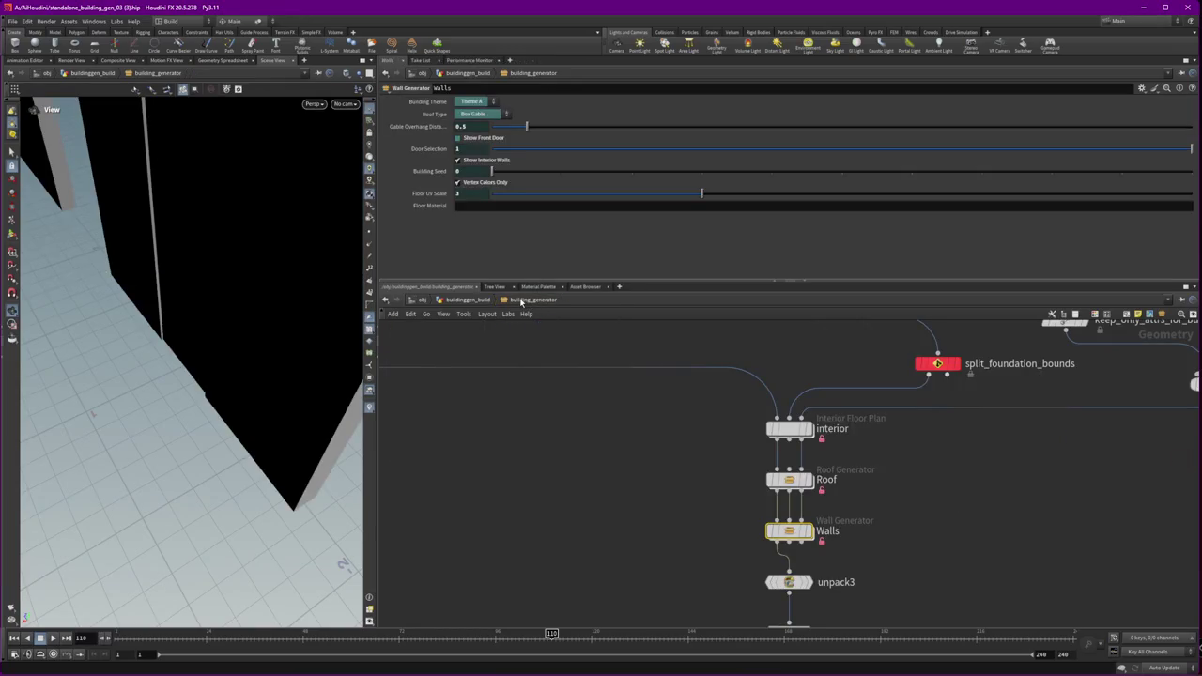
Step: Zoom out of the building_generator network to locate the interior node
scroll(696, 493, down, 2)
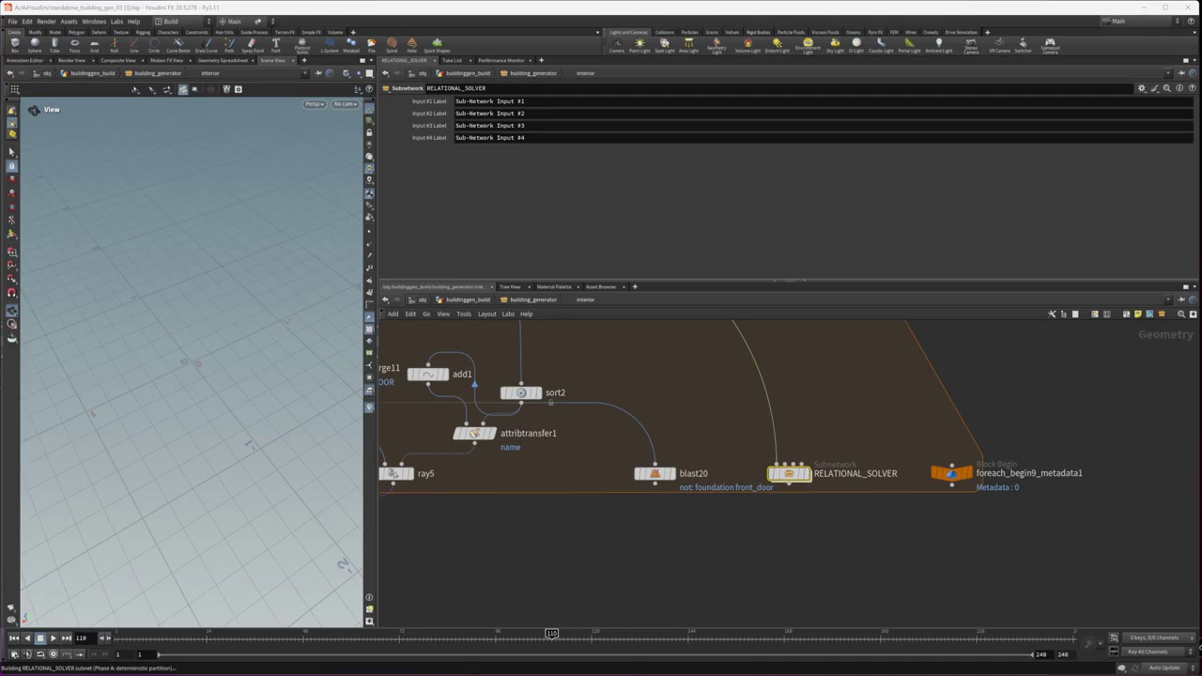
Step: View and orbit RELATIONAL_SOLVER's room shapes, step inside it, then return to interior
click(804, 473)
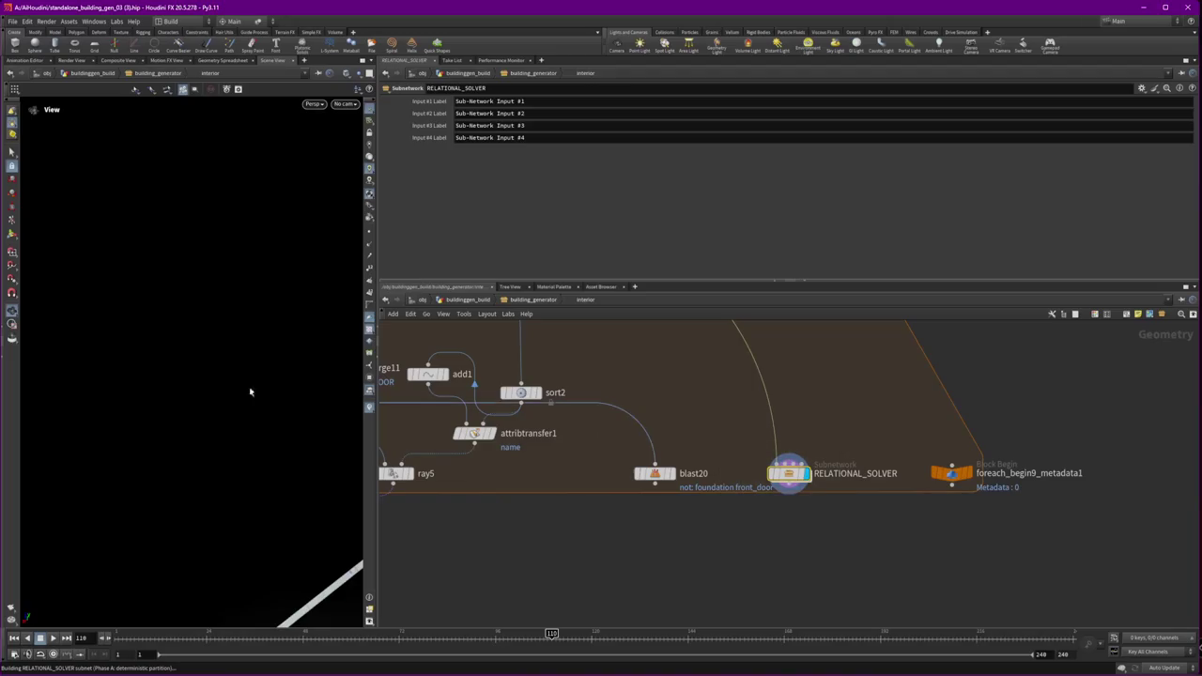
drag(310, 397, 366, 386)
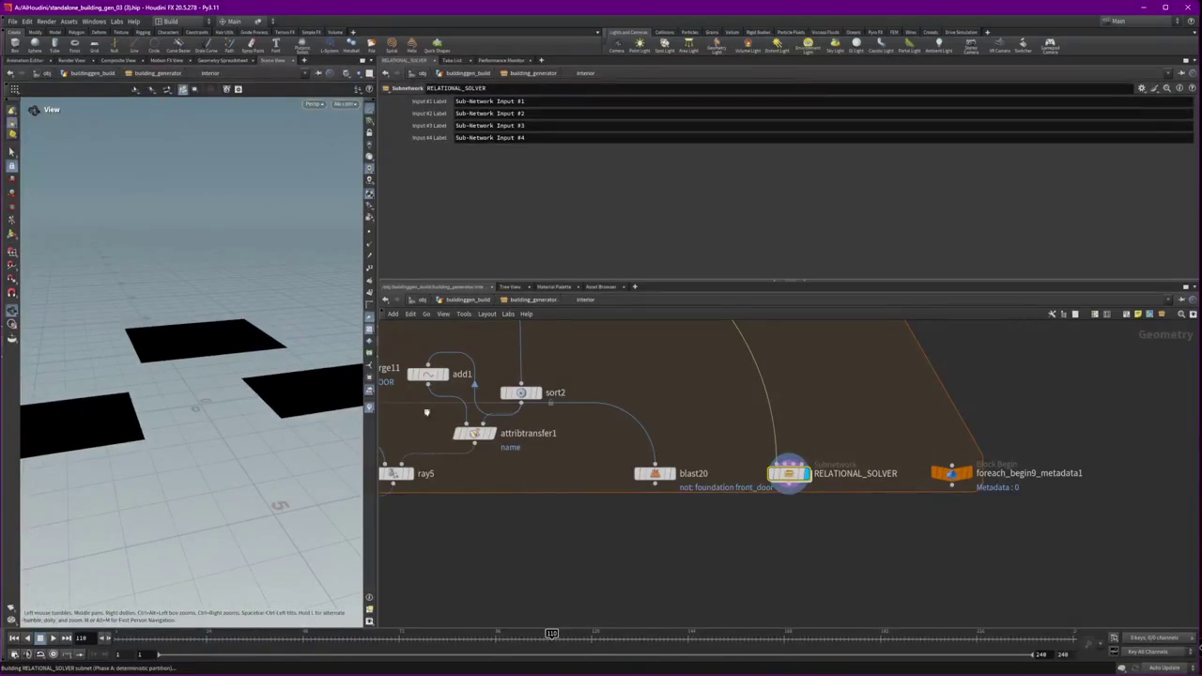
double_click(796, 475)
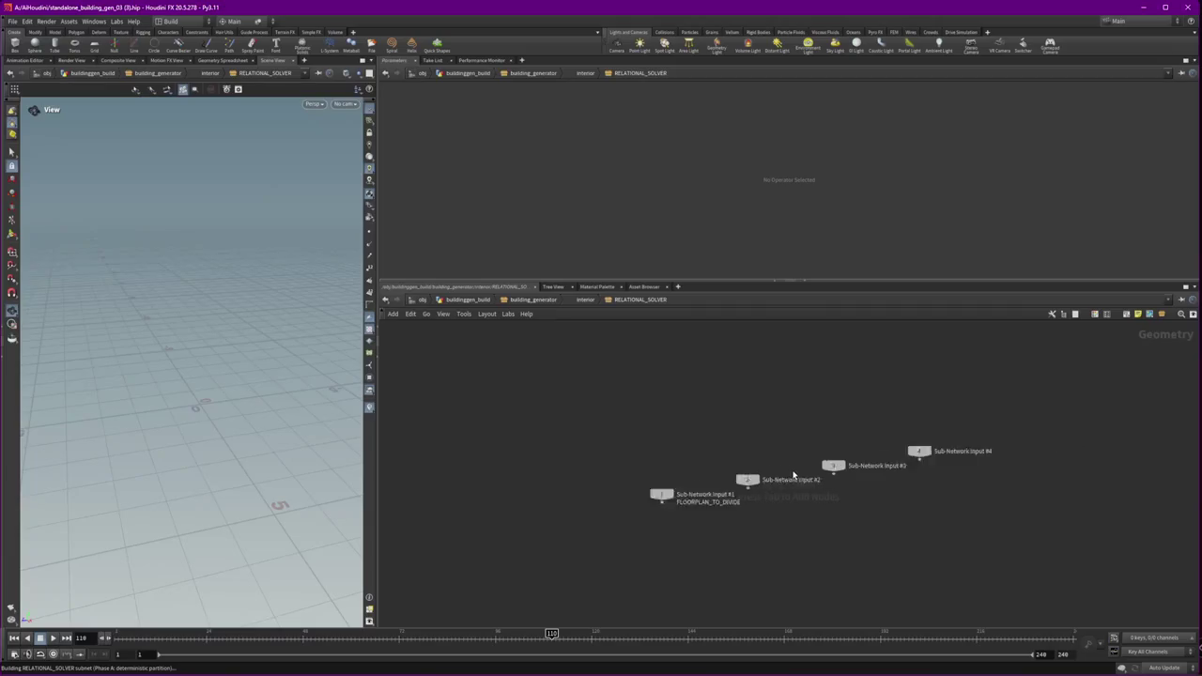
click(585, 301)
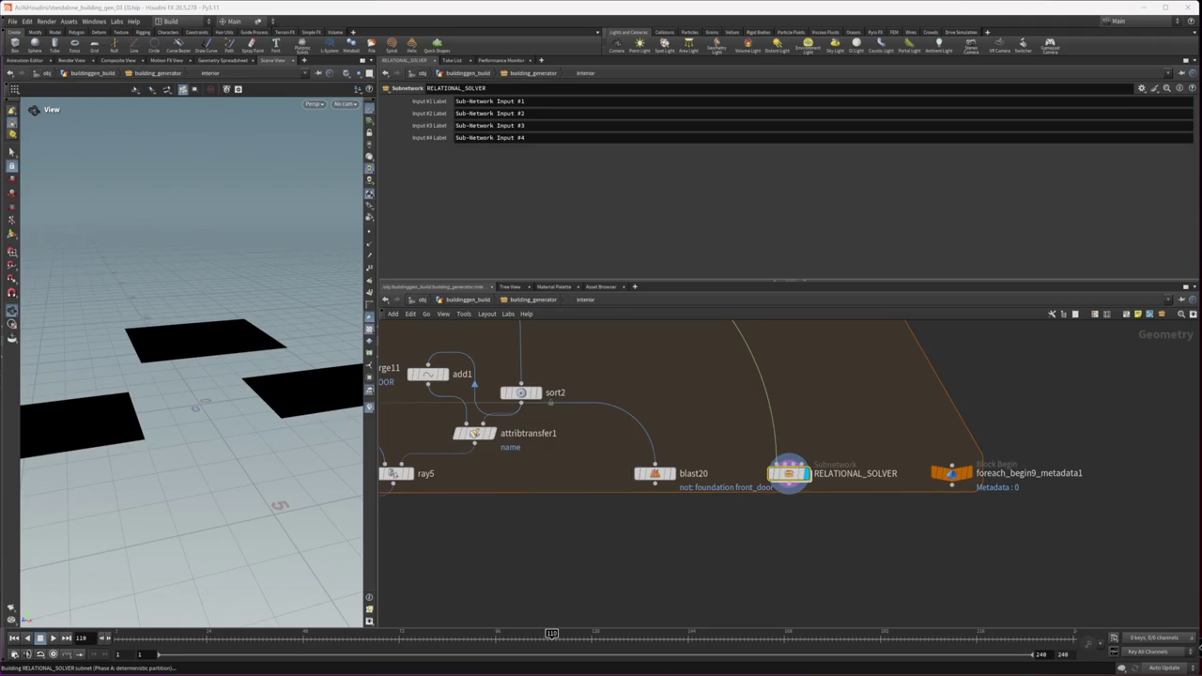
Step: Enter the RELATIONAL_SOLVER subnetwork to build the footprint import and floor isolation
double_click(789, 473)
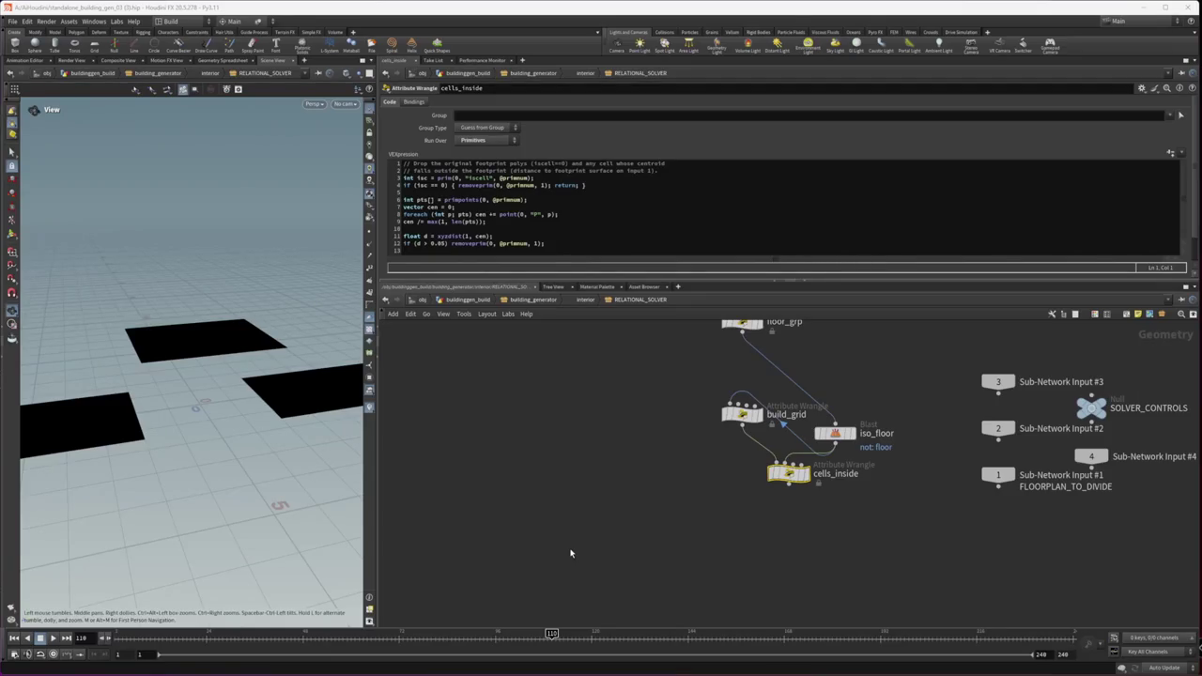
Step: Go up through interior to building_generator and dive into the Walls node
click(581, 299)
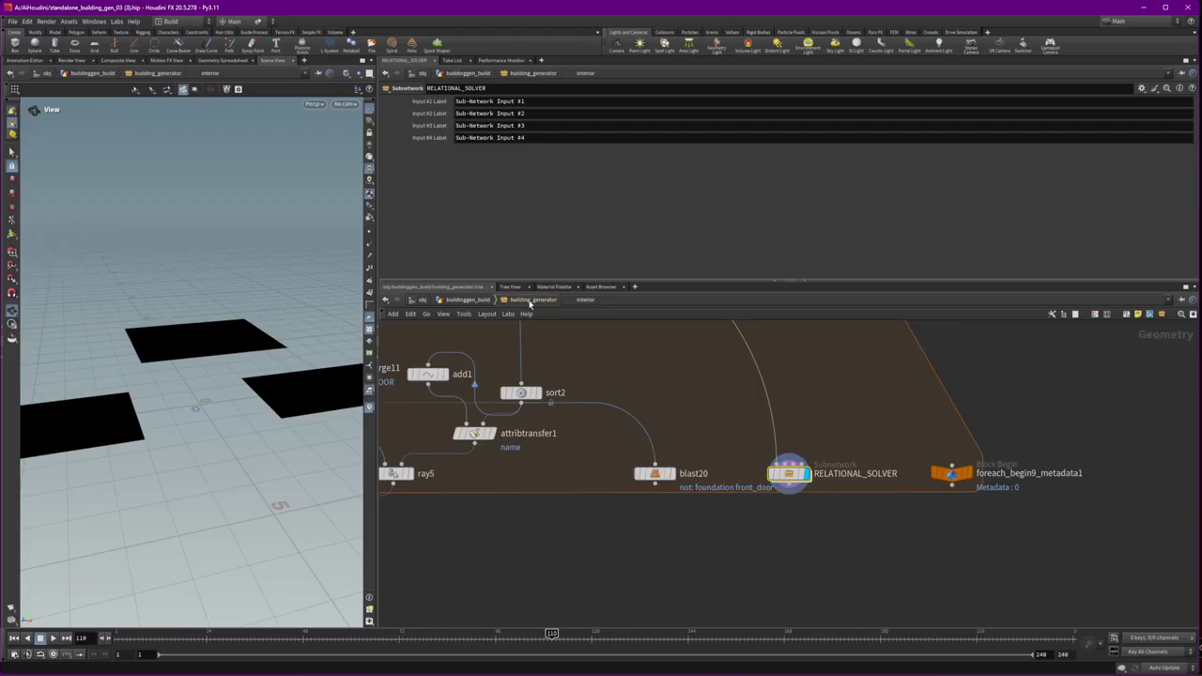
click(532, 301)
double_click(762, 519)
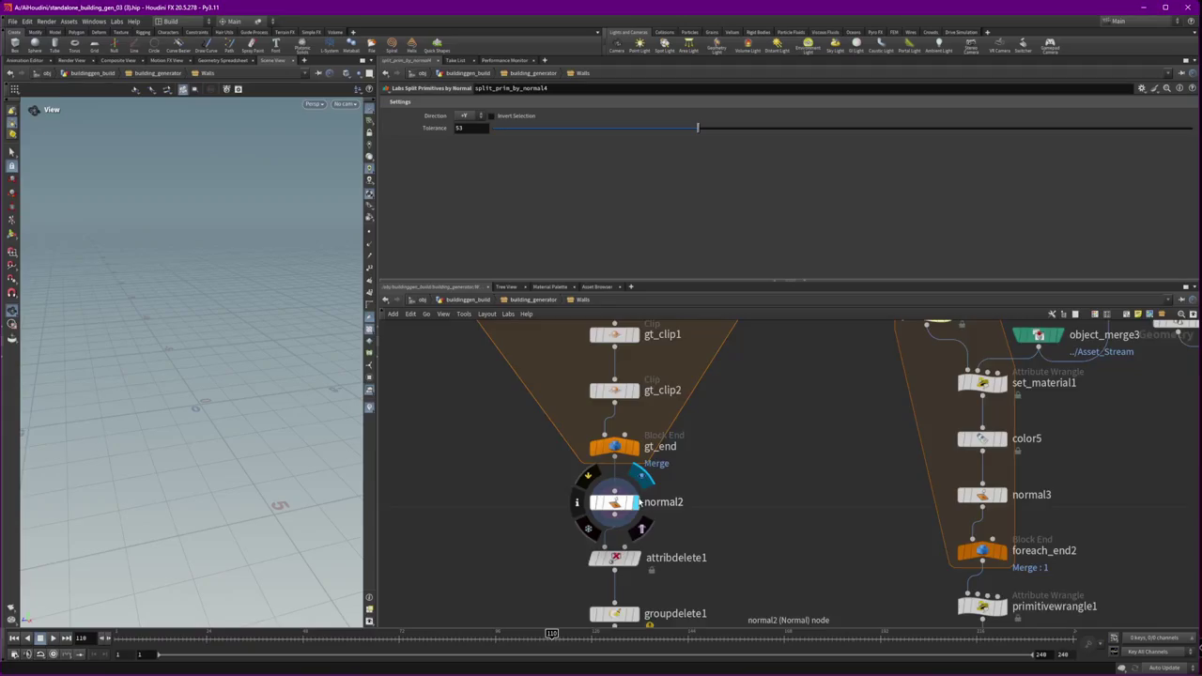
Step: Pan the Walls network to reveal the nodes upstream of the gt_sel loop
scroll(699, 505, down, 2)
middle_drag(699, 504, 707, 538)
scroll(707, 538, down, 2)
mouse_move(712, 486)
middle_down()
mouse_move(749, 567)
mouse_move(652, 376)
middle_up()
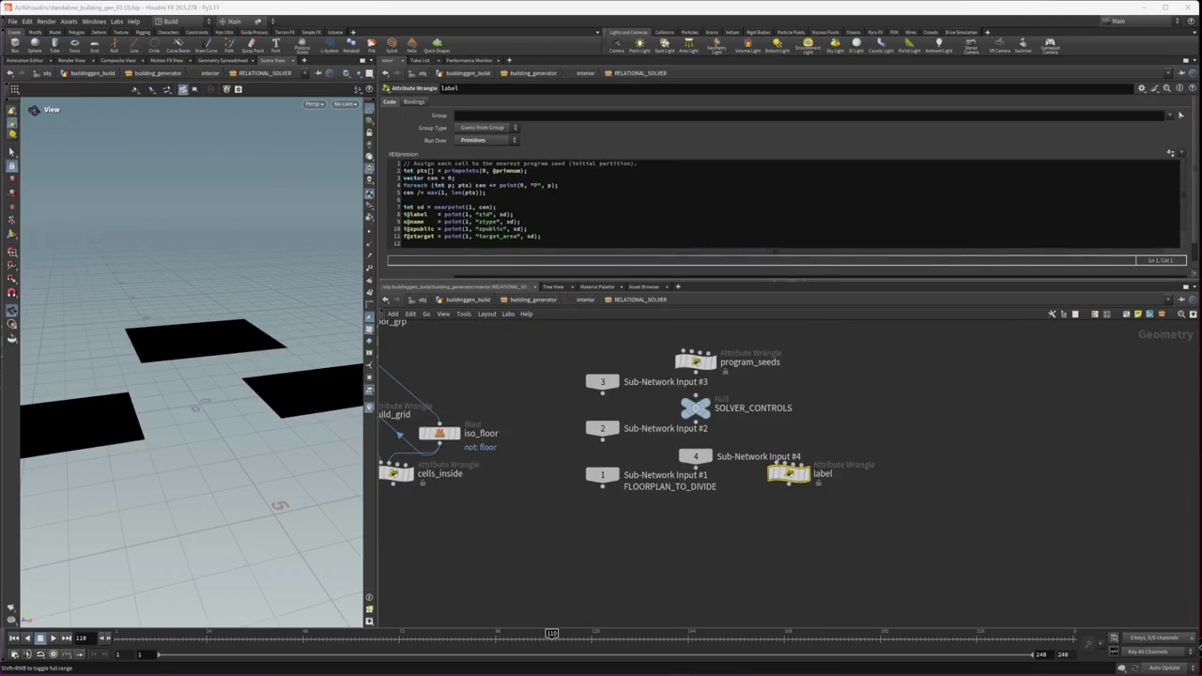
scroll(733, 491, down, 1)
Step: Browse My Projects, select the Wave project, then bring up EmptyProject's context menu
scroll(733, 490, down, 2)
scroll(732, 497, down, 3)
scroll(732, 512, down, 4)
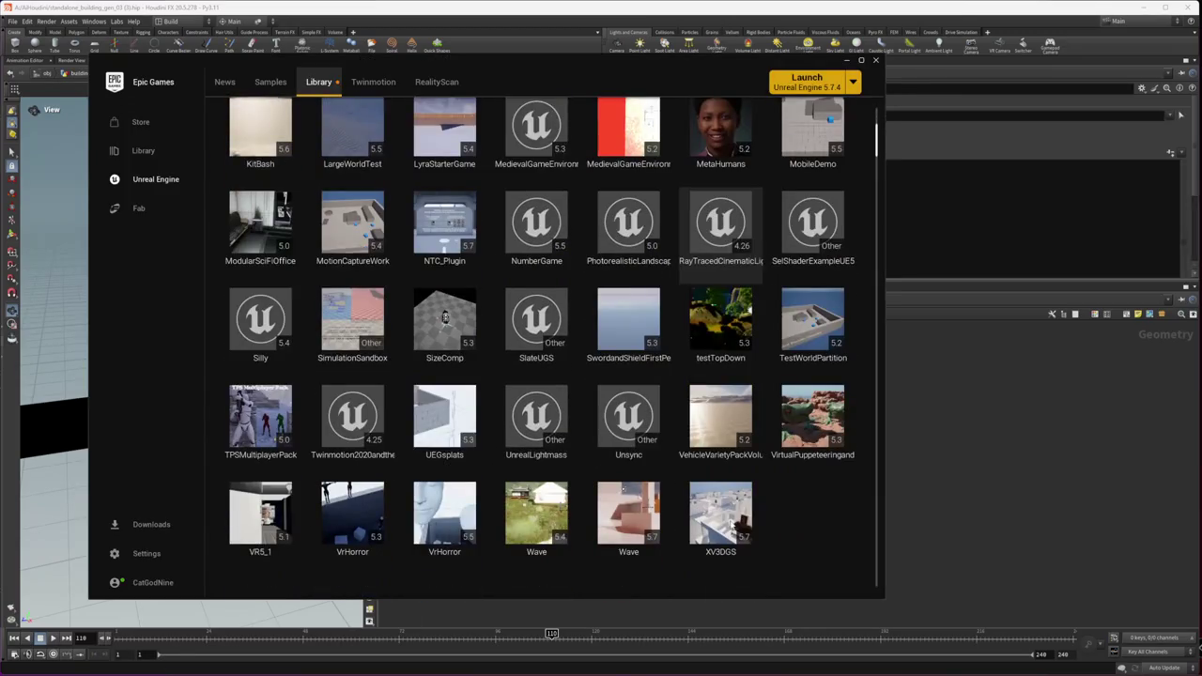
scroll(735, 524, down, 1)
click(628, 503)
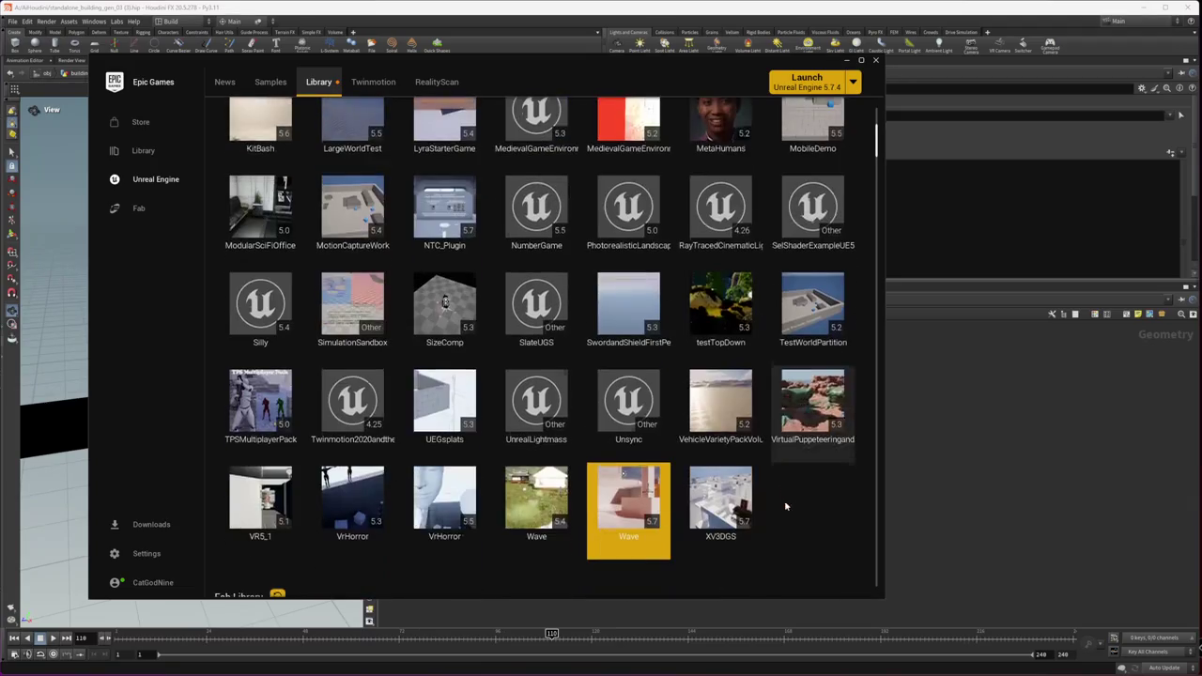
scroll(786, 507, up, 2)
scroll(786, 507, up, 2)
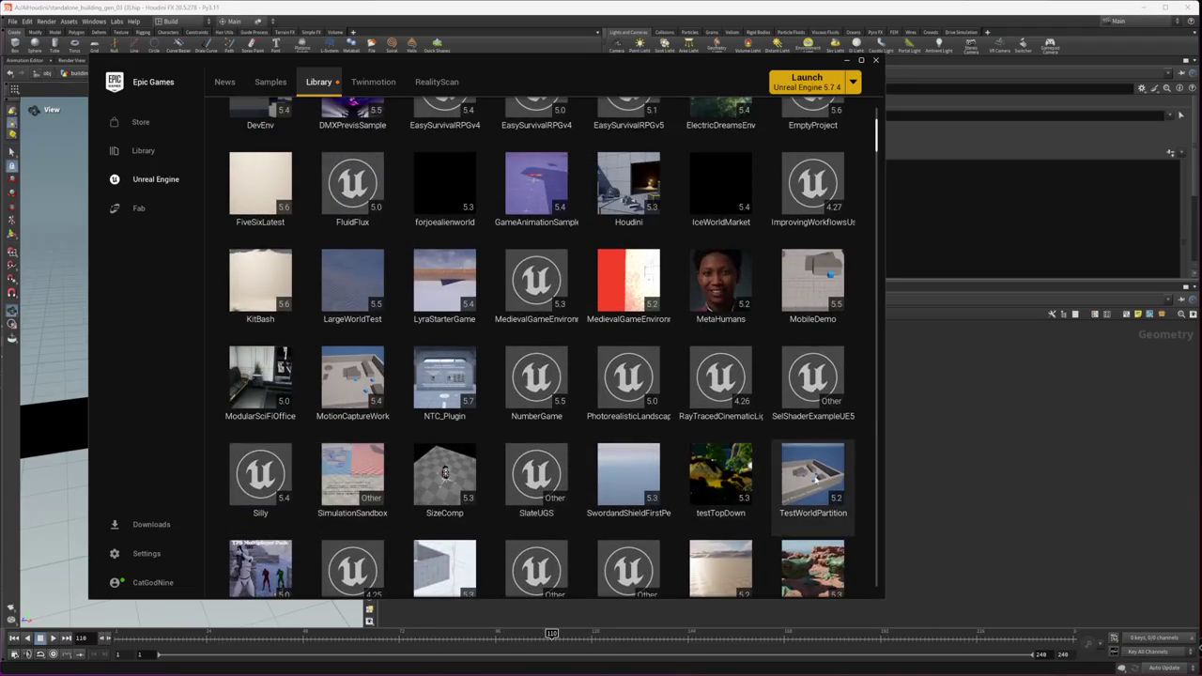
scroll(563, 479, up, 2)
scroll(441, 469, up, 1)
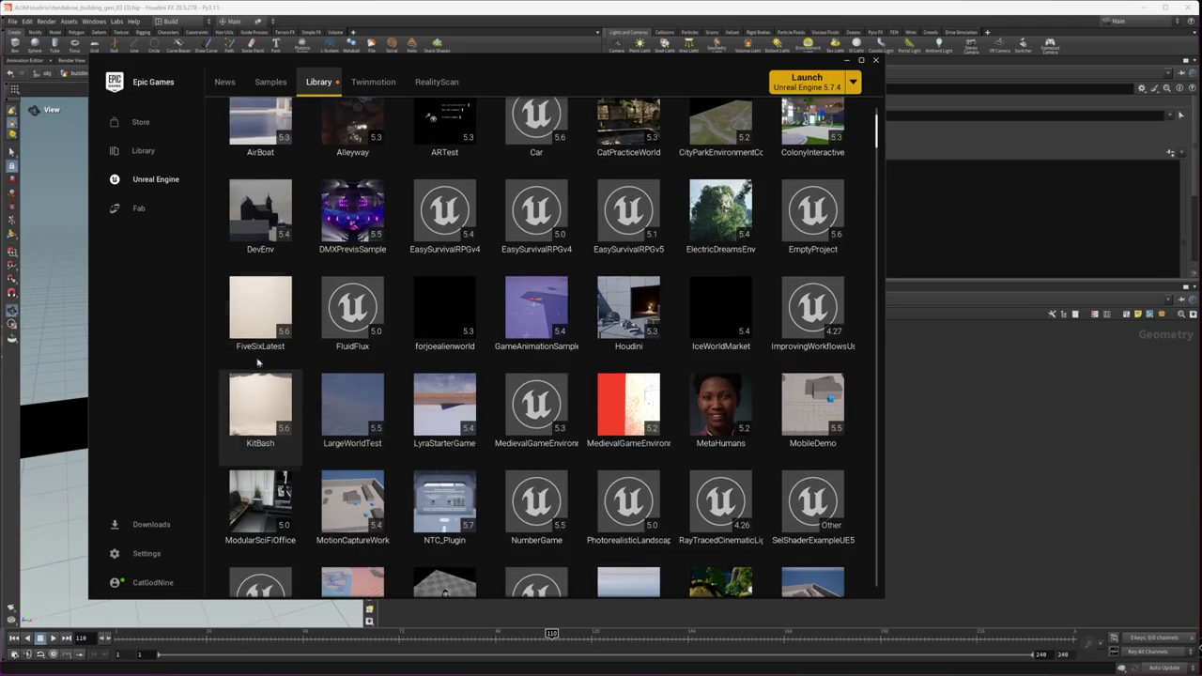
scroll(807, 413, up, 2)
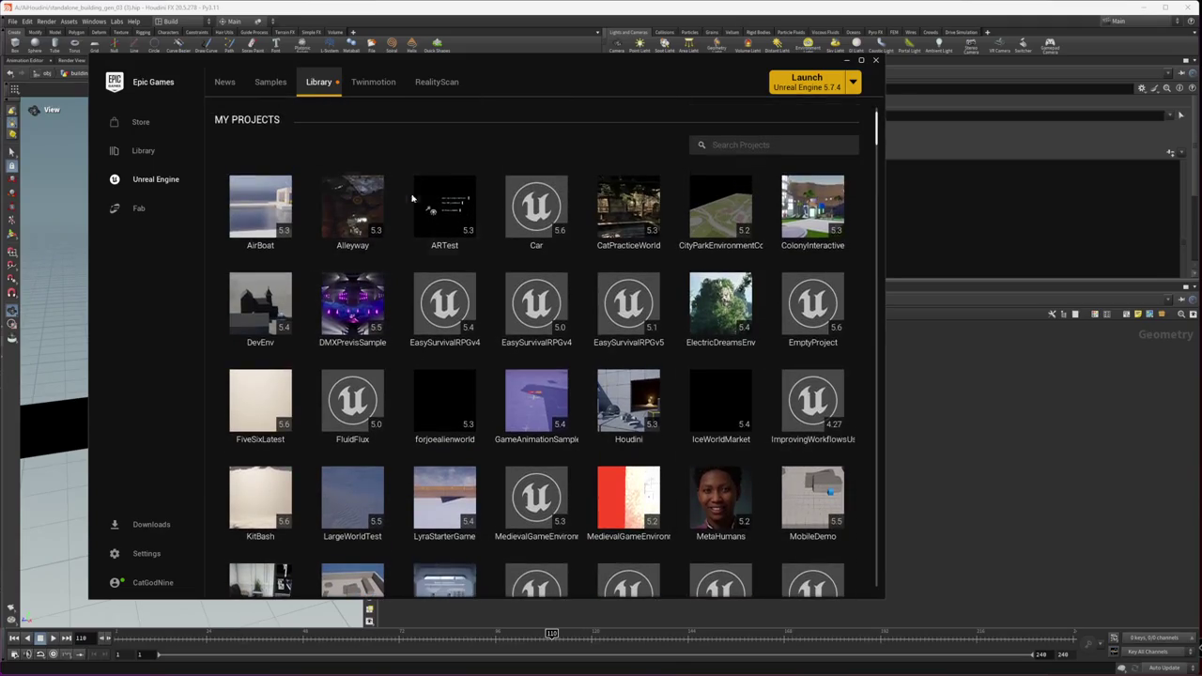
mouse_move(813, 304)
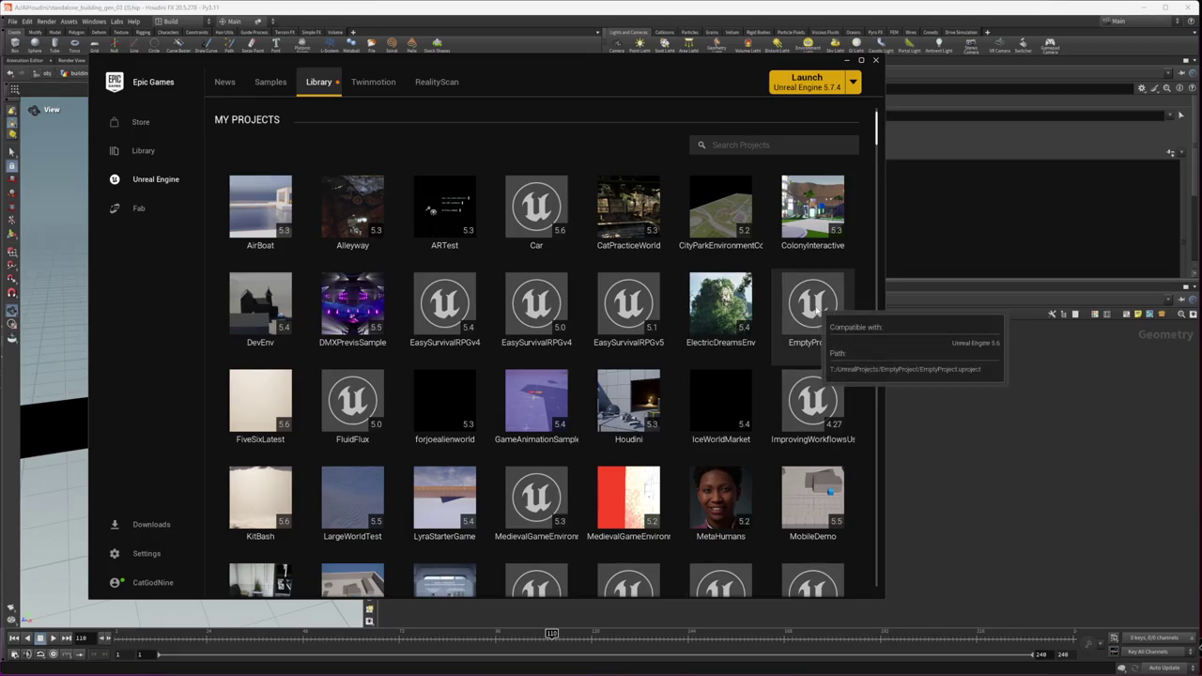
right_click(808, 331)
Step: Show EmptyProject in File Explorer and pick Switch Unreal Engine version for EmptyProject.uproject
click(836, 353)
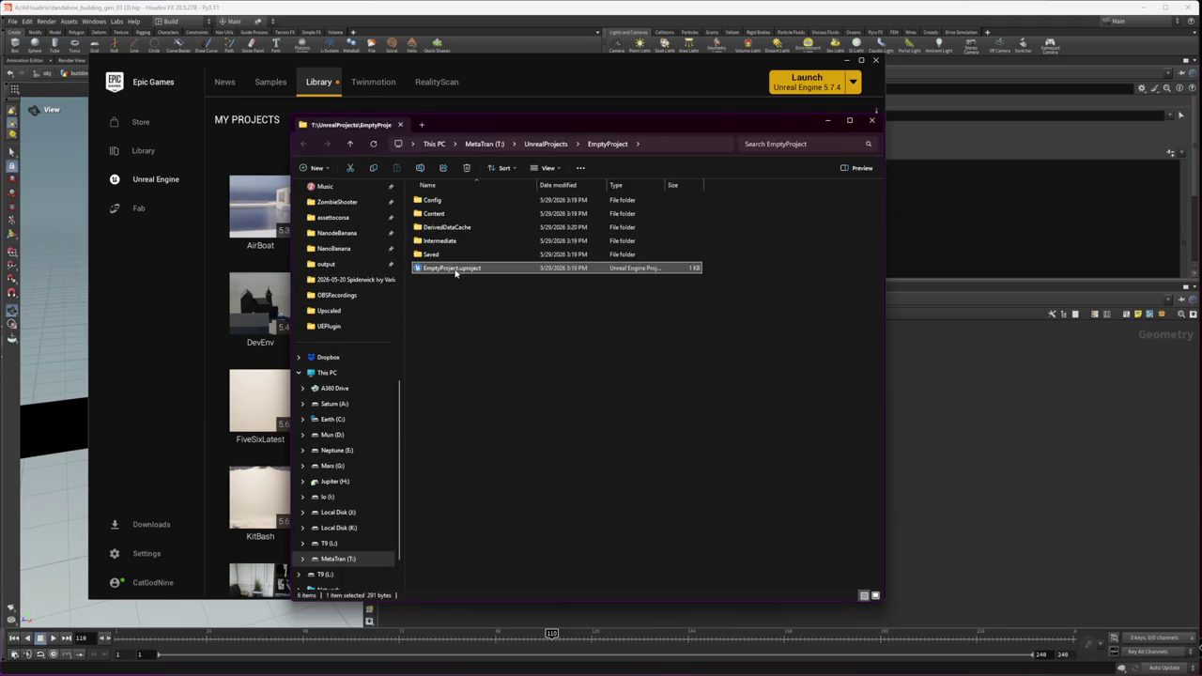
right_click(455, 272)
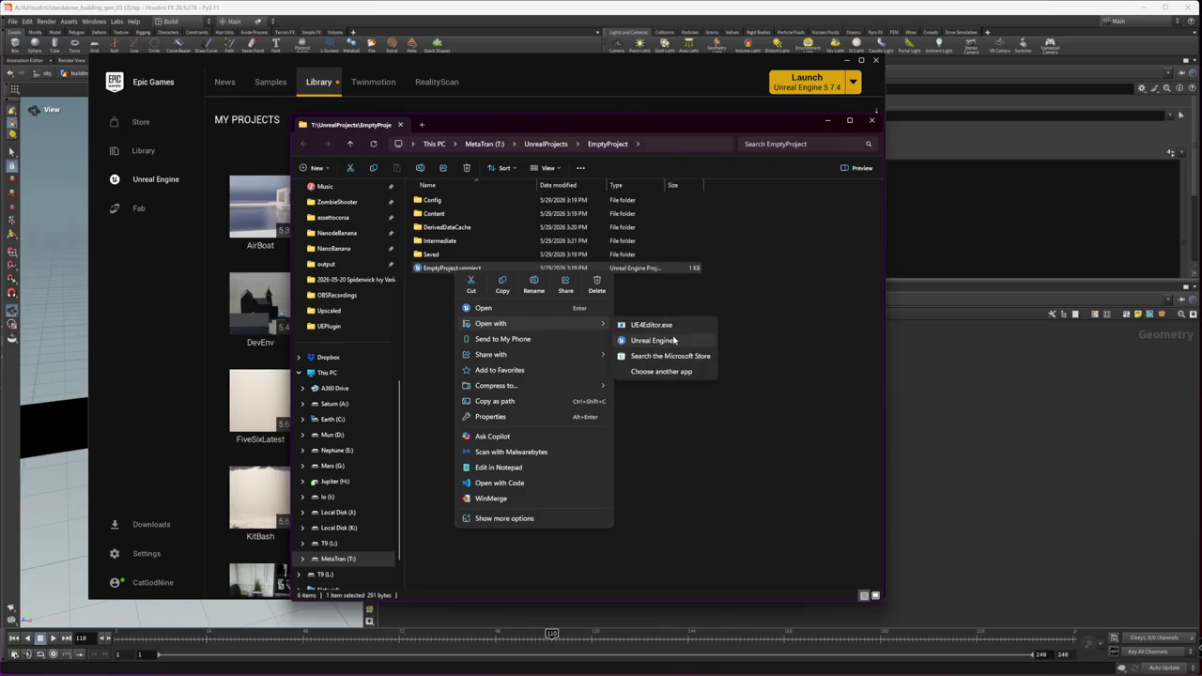
click(539, 522)
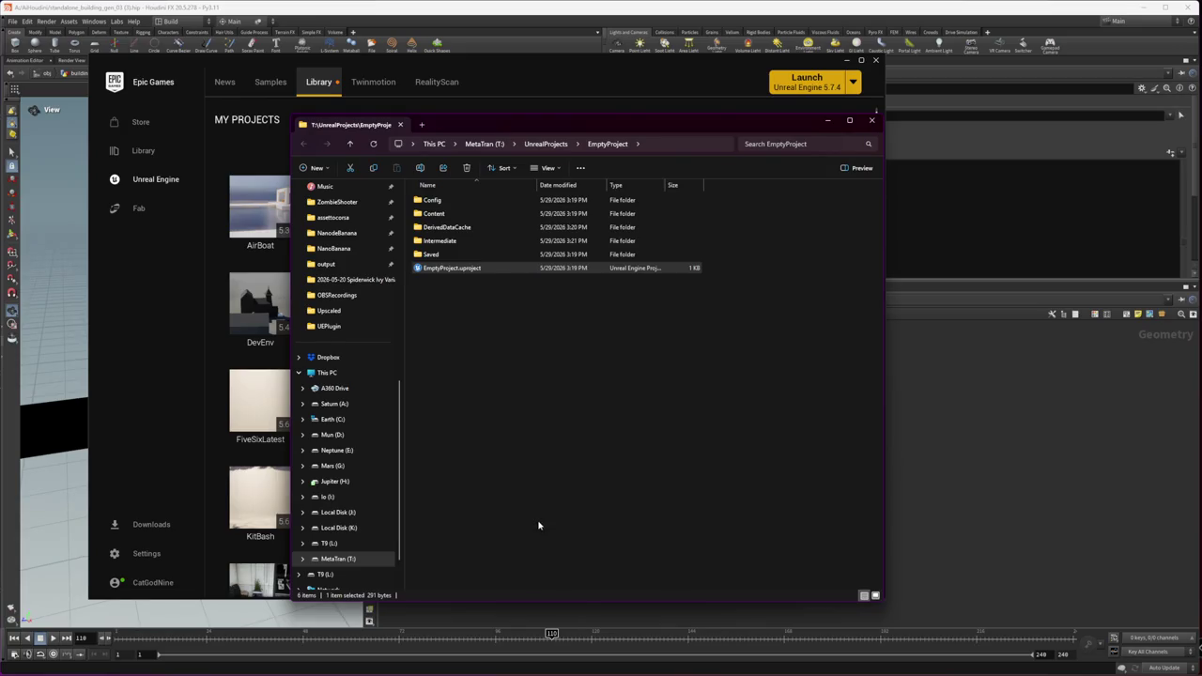
click(558, 328)
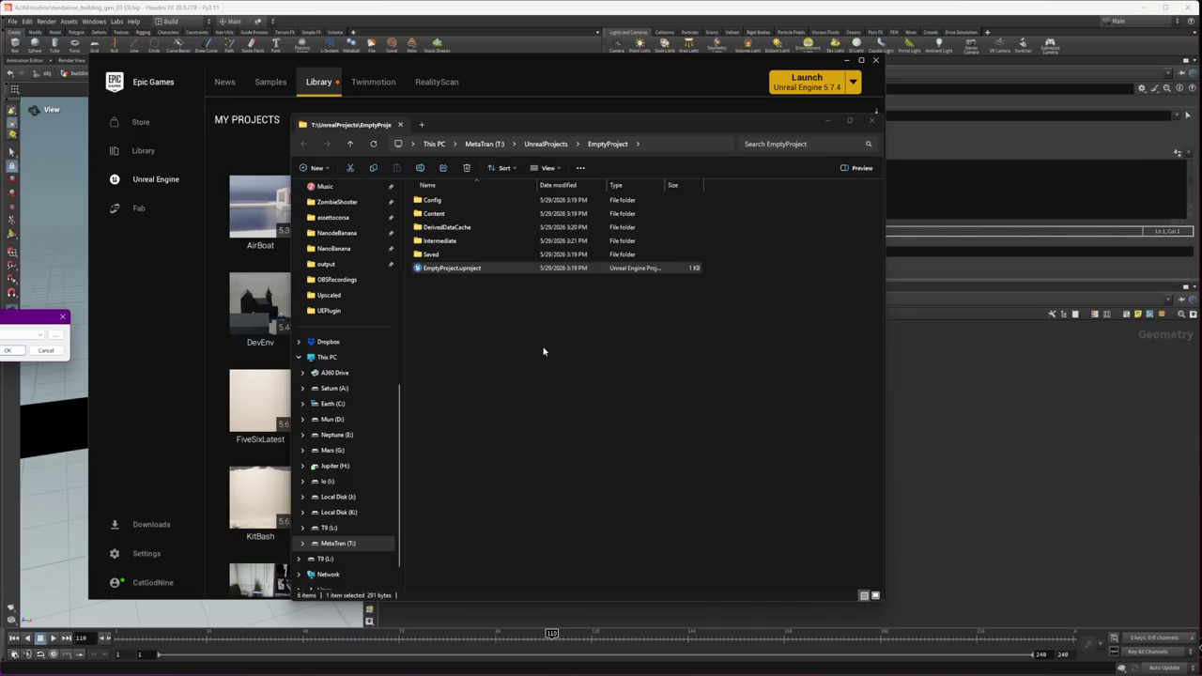
Step: Choose the Unreal Engine version, confirm it, and launch EmptyProject in the Unreal Editor
click(35, 335)
click(23, 354)
key(Return)
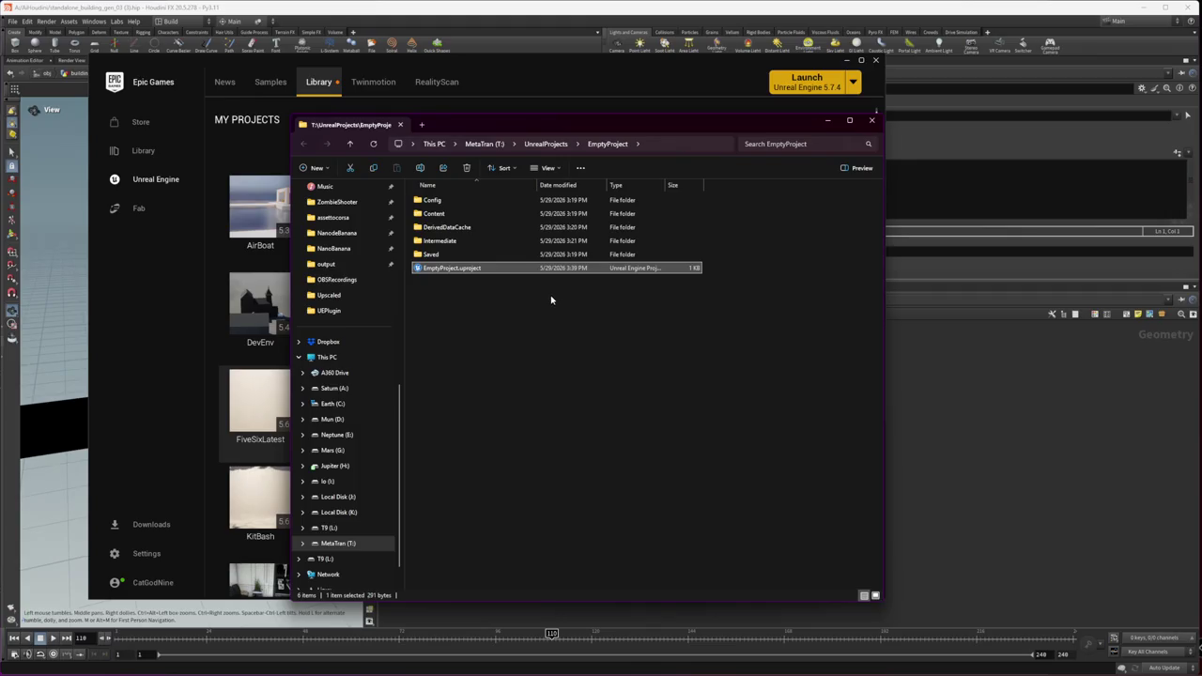
double_click(522, 274)
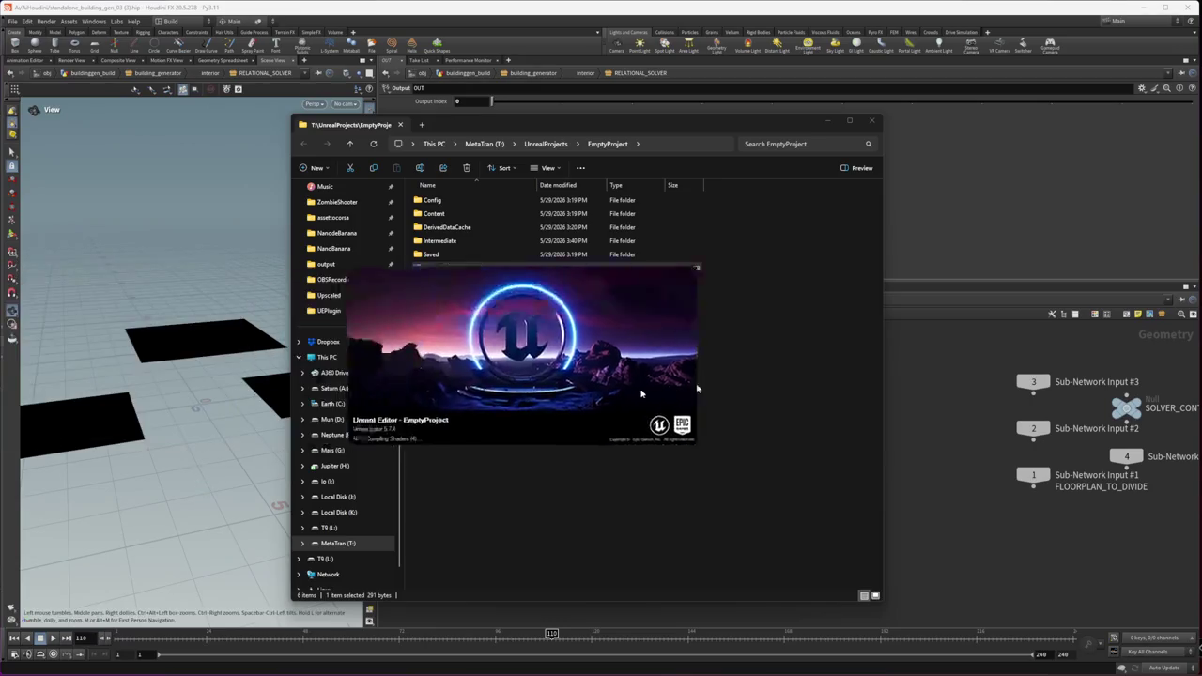
Step: Display the OUT node's result, zoom out, and go up to the interior network level
click(1000, 435)
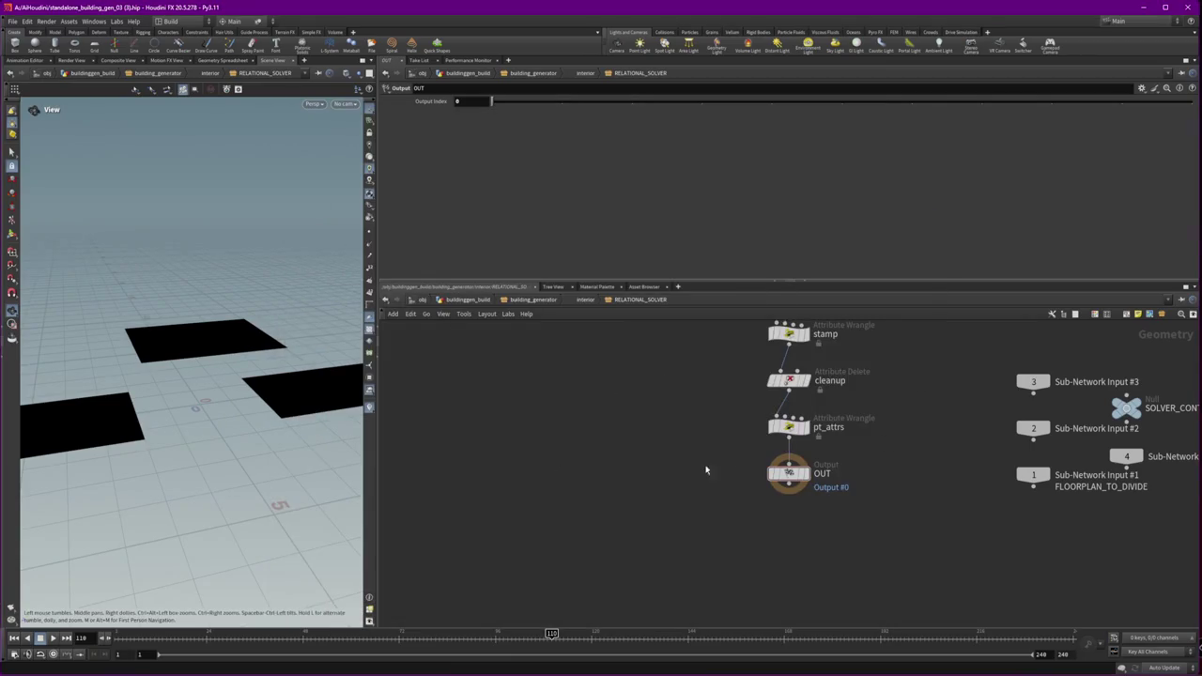
click(805, 473)
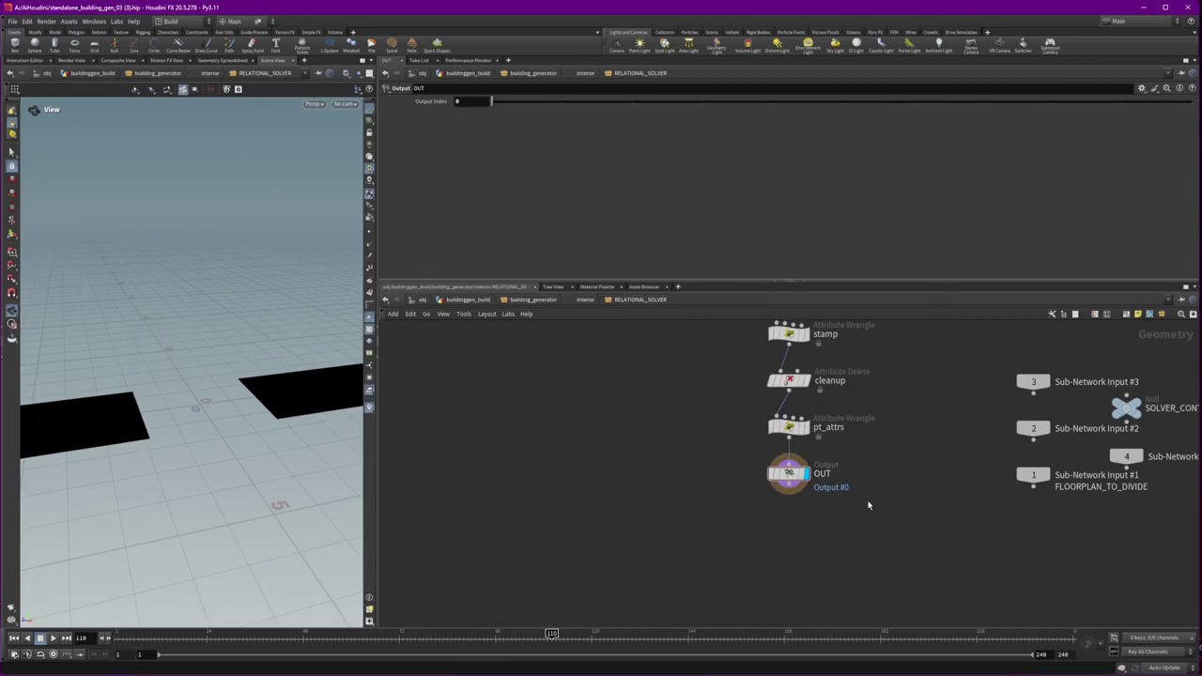
scroll(869, 442, down, 3)
scroll(819, 493, down, 3)
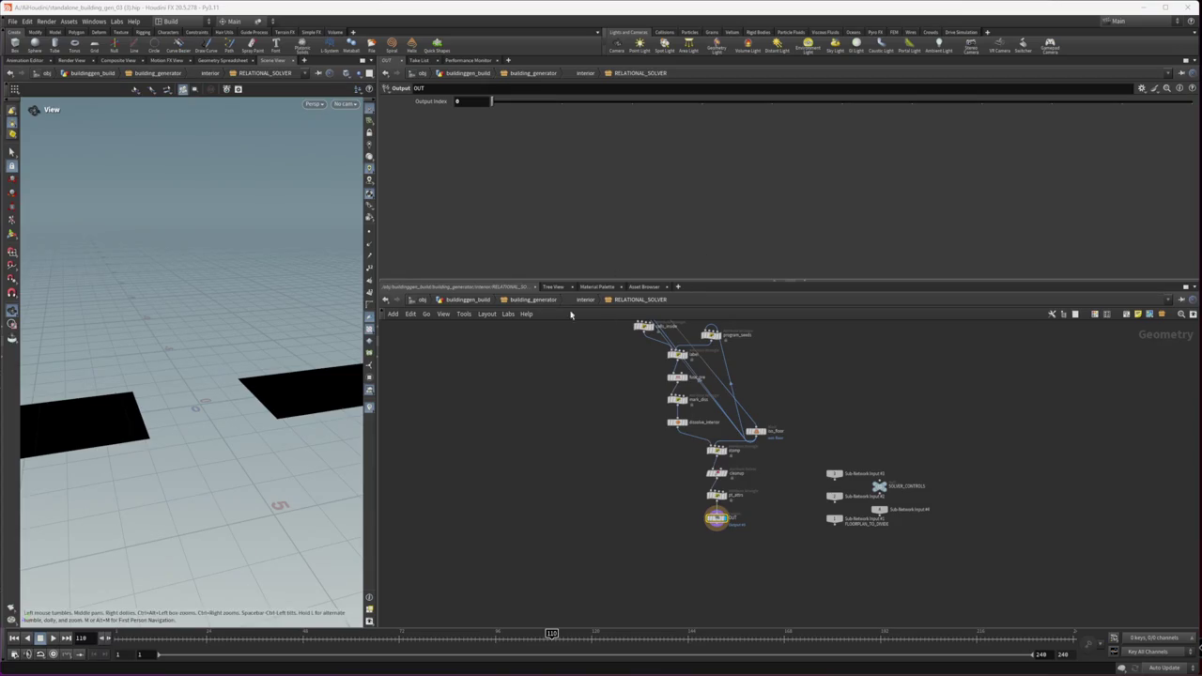
click(583, 301)
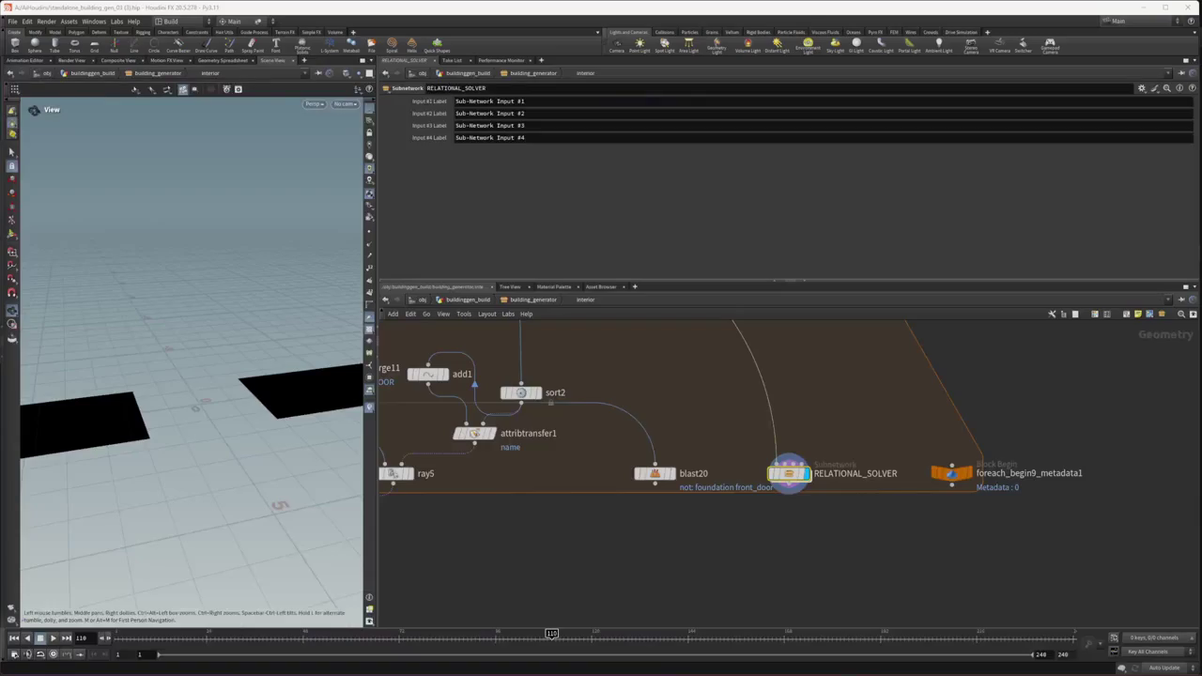
Step: Refresh the Trellis2 dashboard, open the mountaincabin review and view its reference image
click(64, 638)
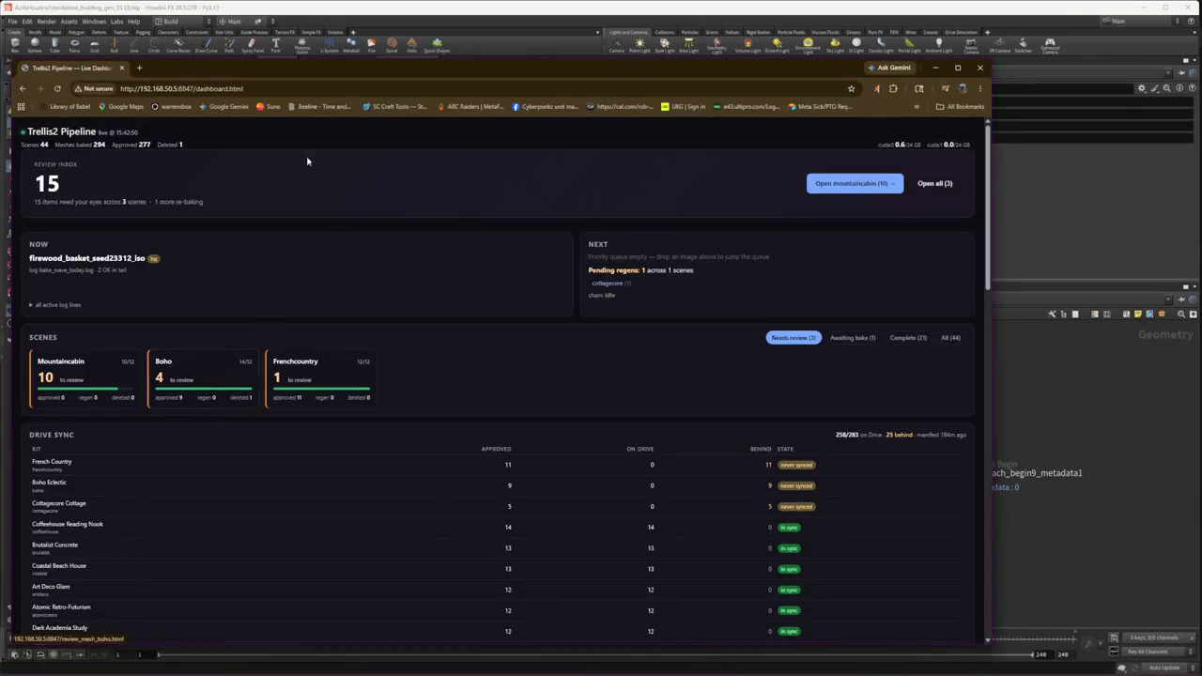
click(57, 88)
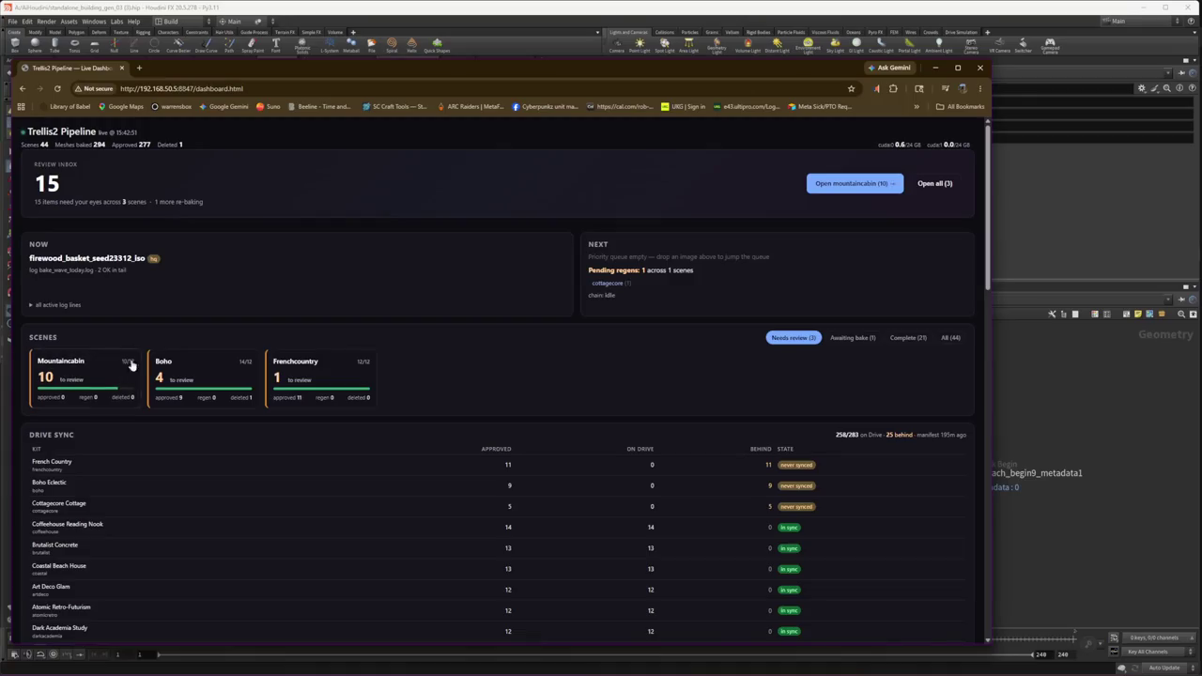
click(852, 183)
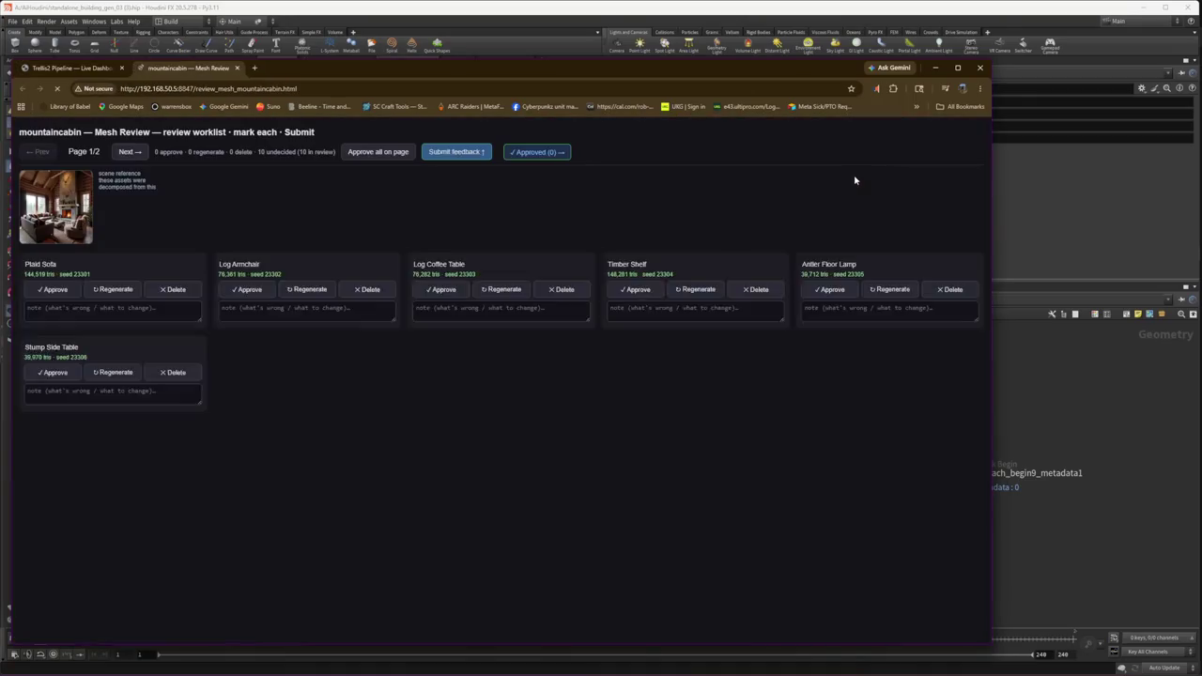
click(26, 216)
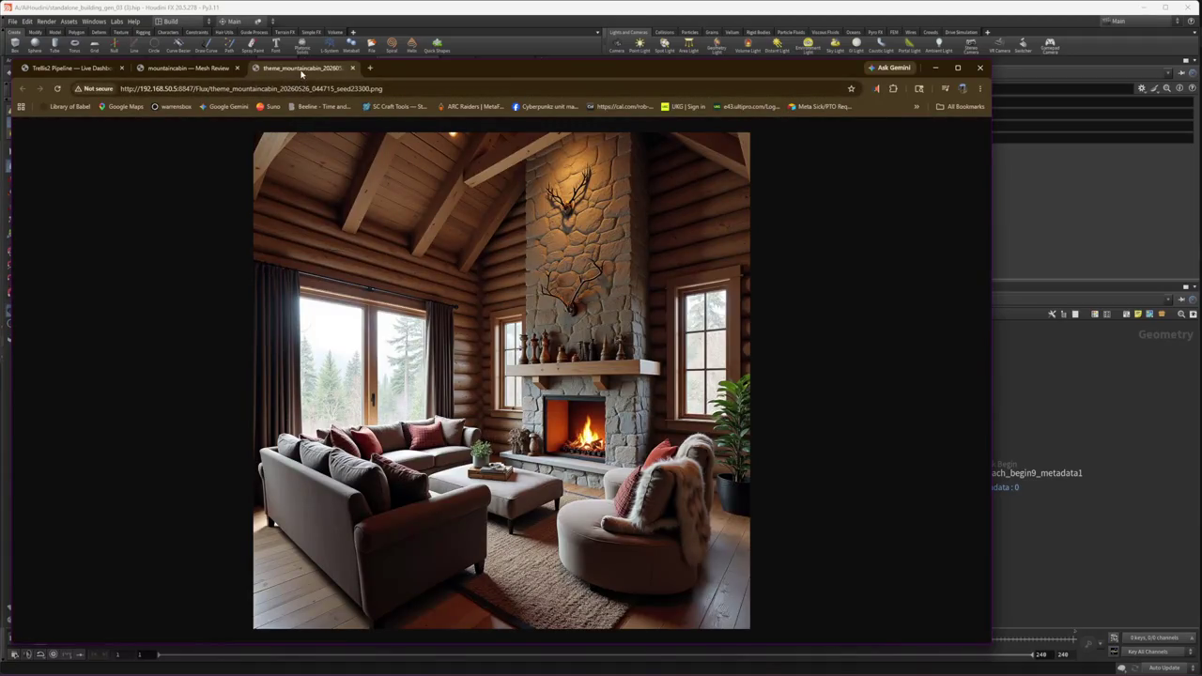
middle_click(300, 70)
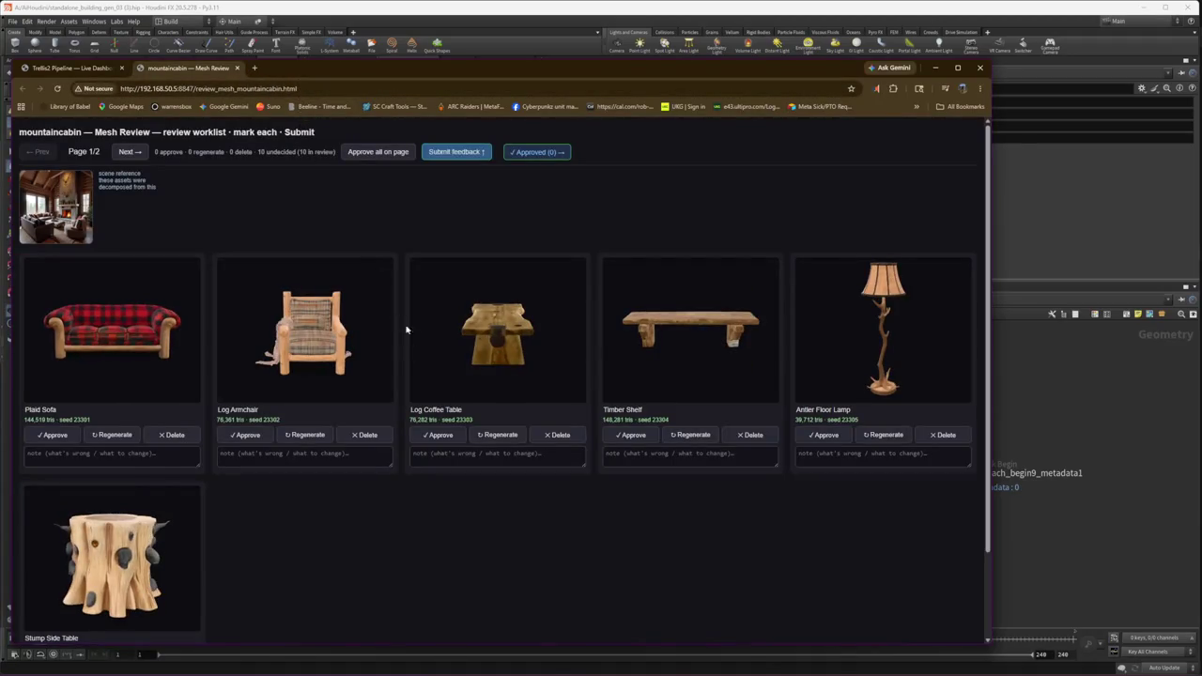
Step: Inspect and approve the Plaid Sofa, Log Armchair and Stump Side Table meshes
mouse_move(168, 347)
mouse_down()
mouse_move(91, 342)
mouse_move(355, 365)
mouse_up()
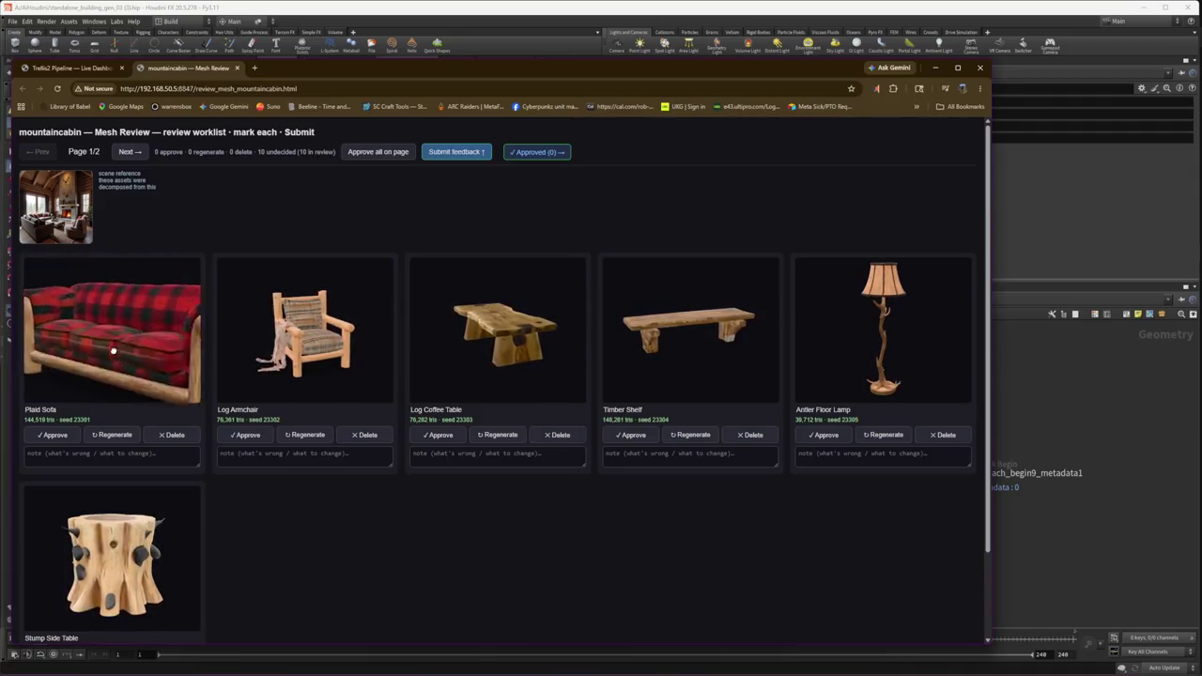
scroll(355, 365, up, 5)
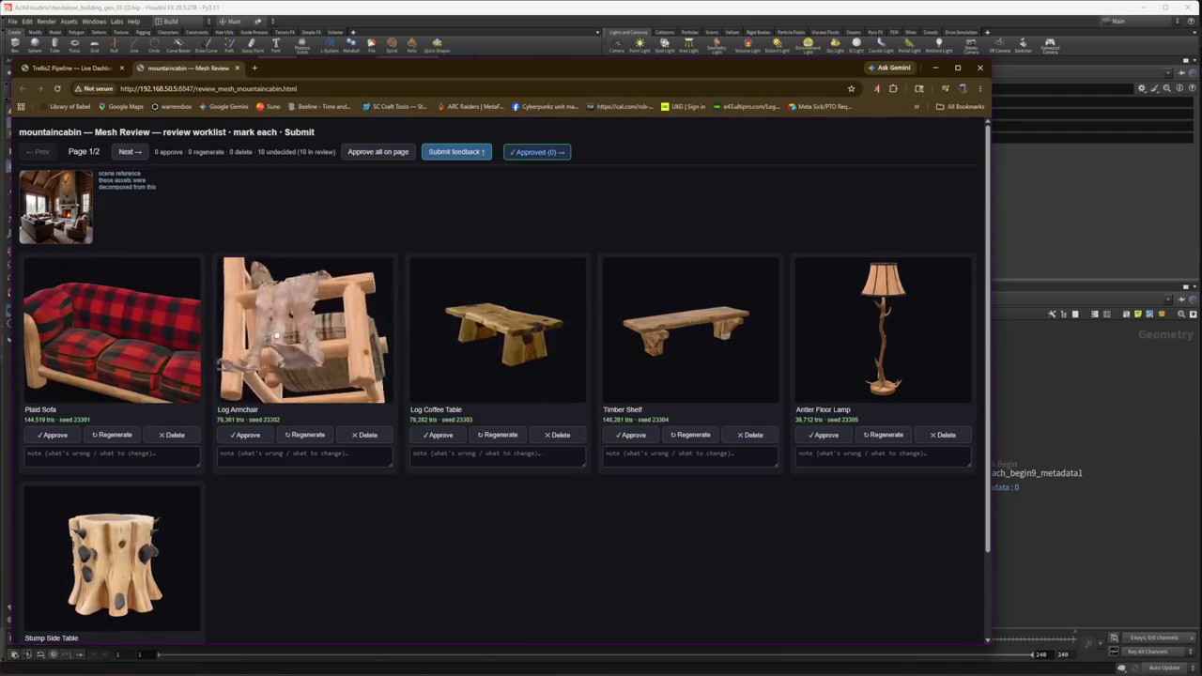
scroll(235, 372, down, 5)
click(53, 435)
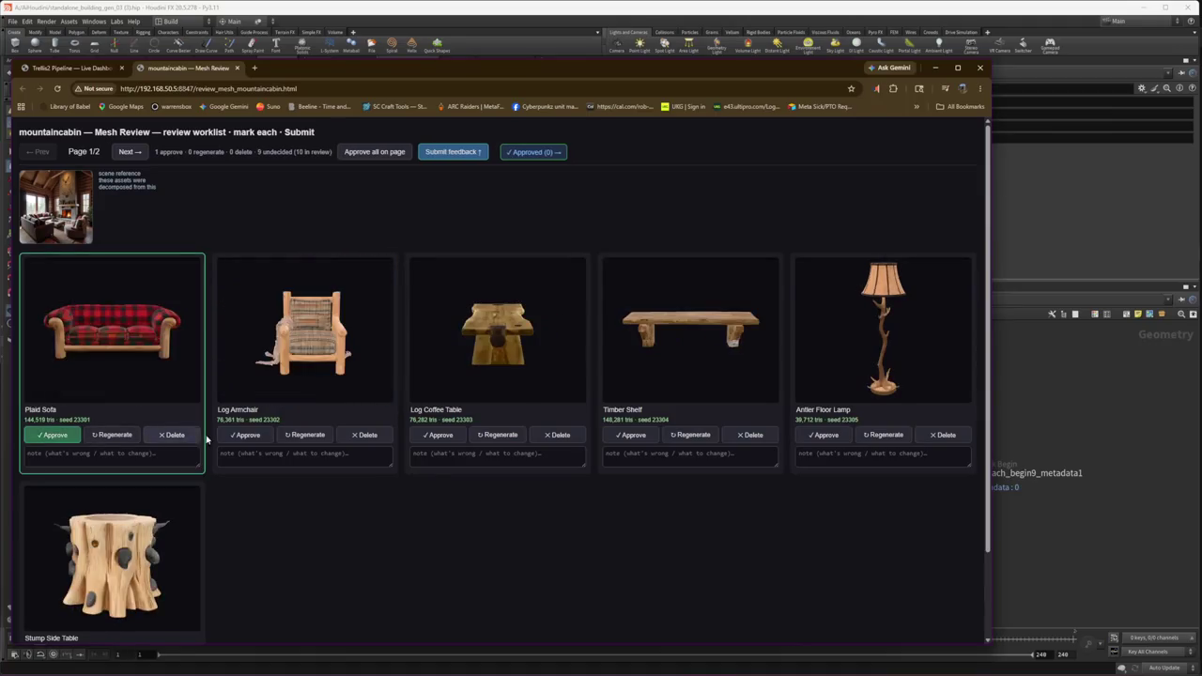
click(230, 437)
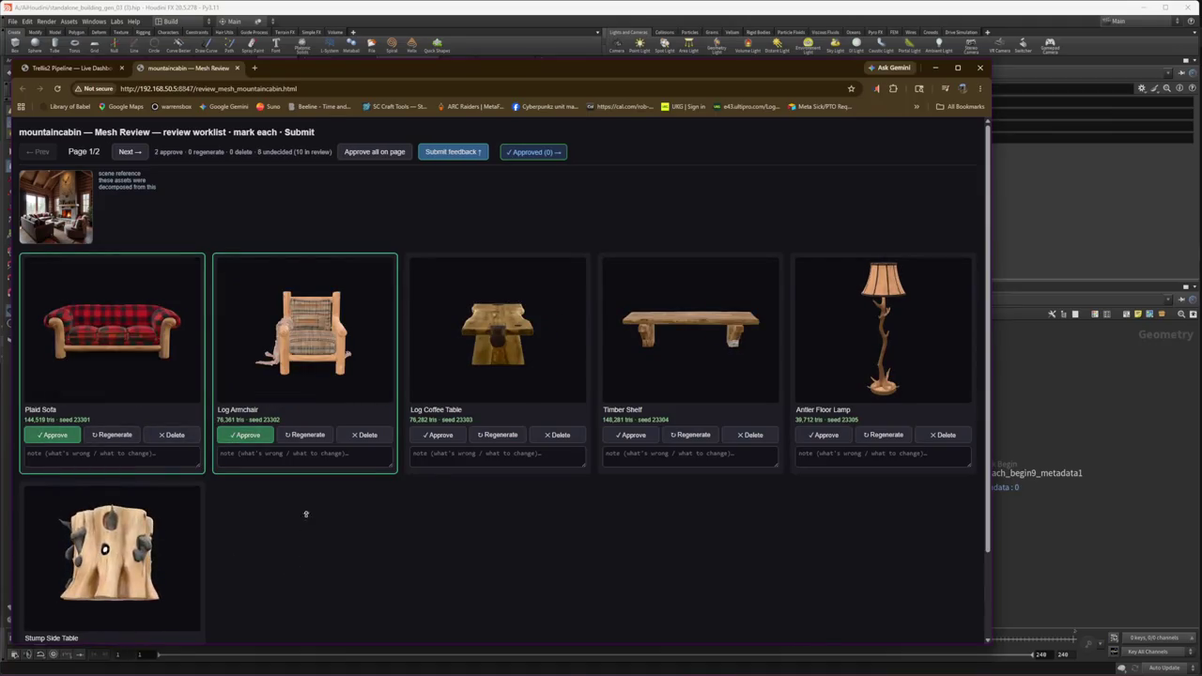
scroll(302, 607, down, 1)
click(54, 631)
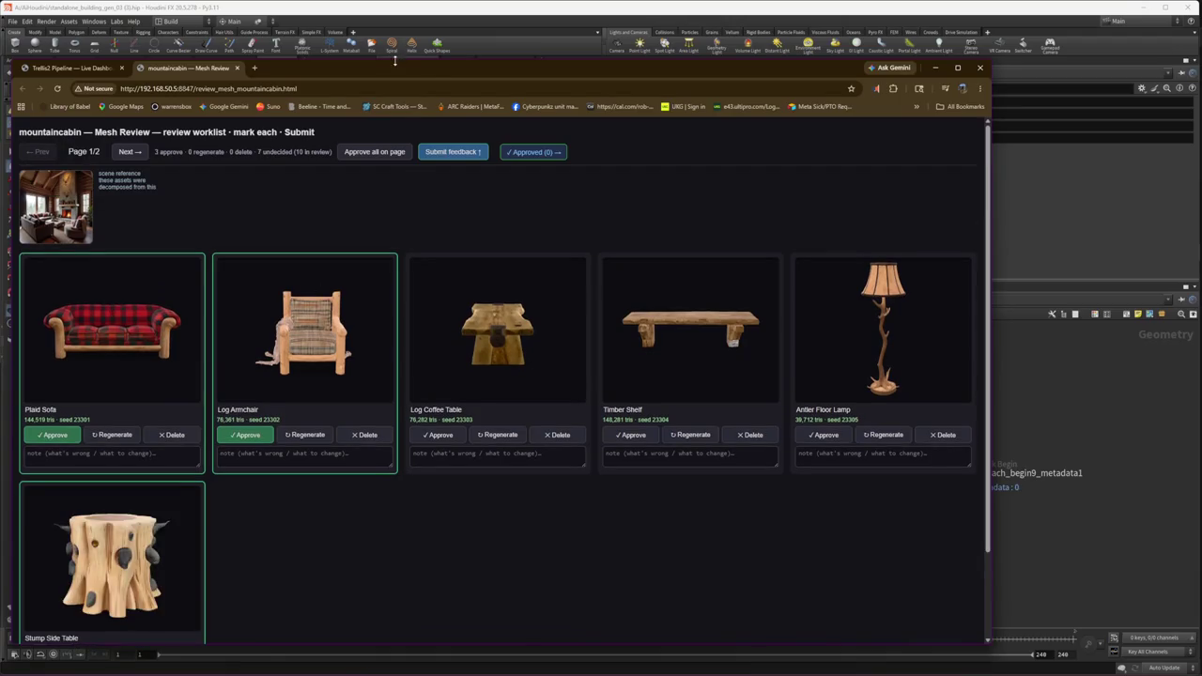
Step: Enlarge the browser and approve the Log Coffee Table, Timber Shelf and Antler Floor Lamp meshes
drag(391, 60, 391, 0)
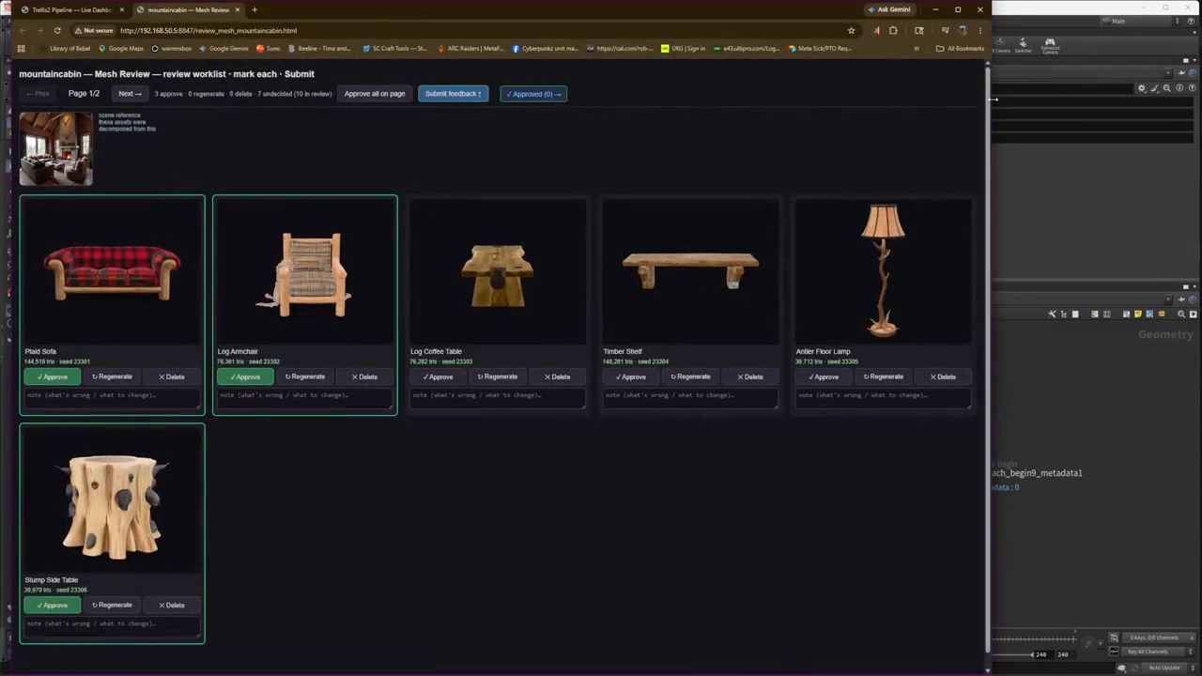
drag(991, 375, 1104, 376)
scroll(486, 281, up, 3)
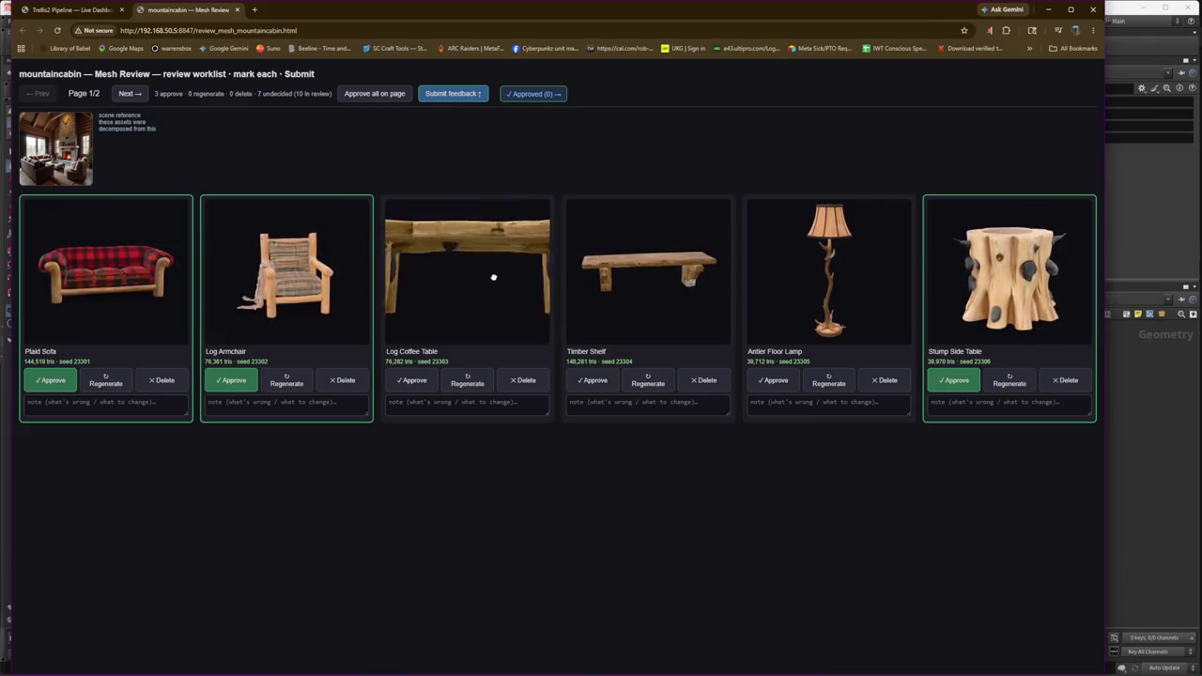
click(429, 379)
scroll(667, 273, up, 3)
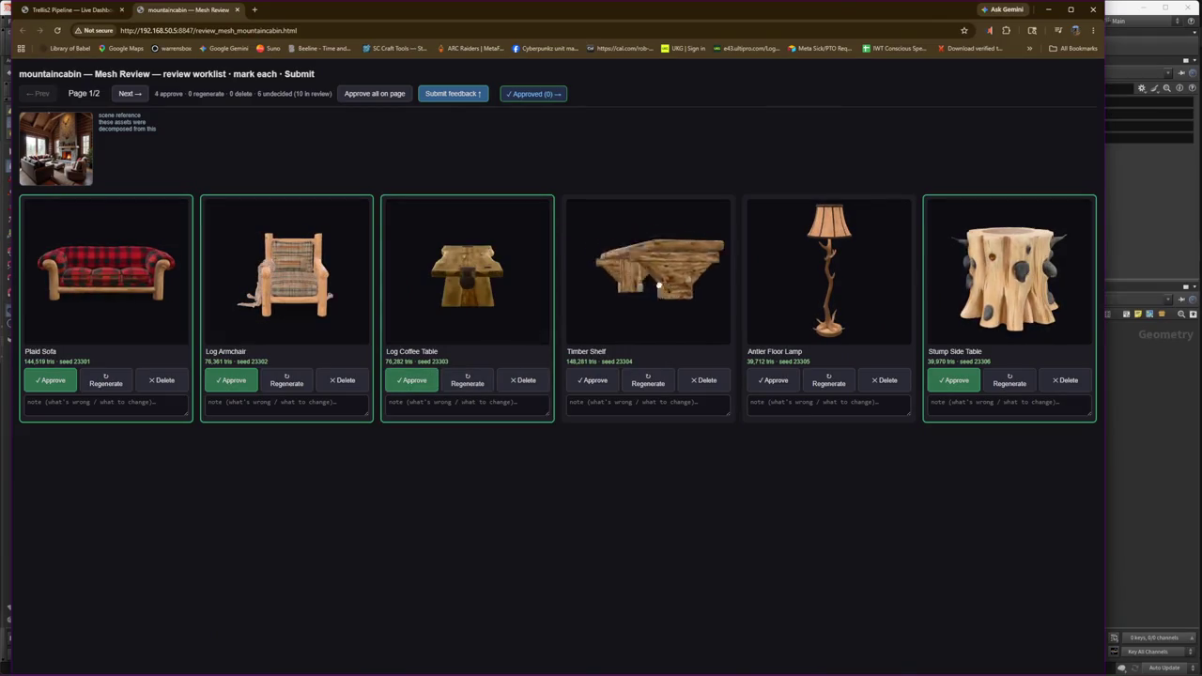
click(587, 381)
drag(813, 295, 837, 201)
scroll(830, 275, up, 3)
right_click(849, 402)
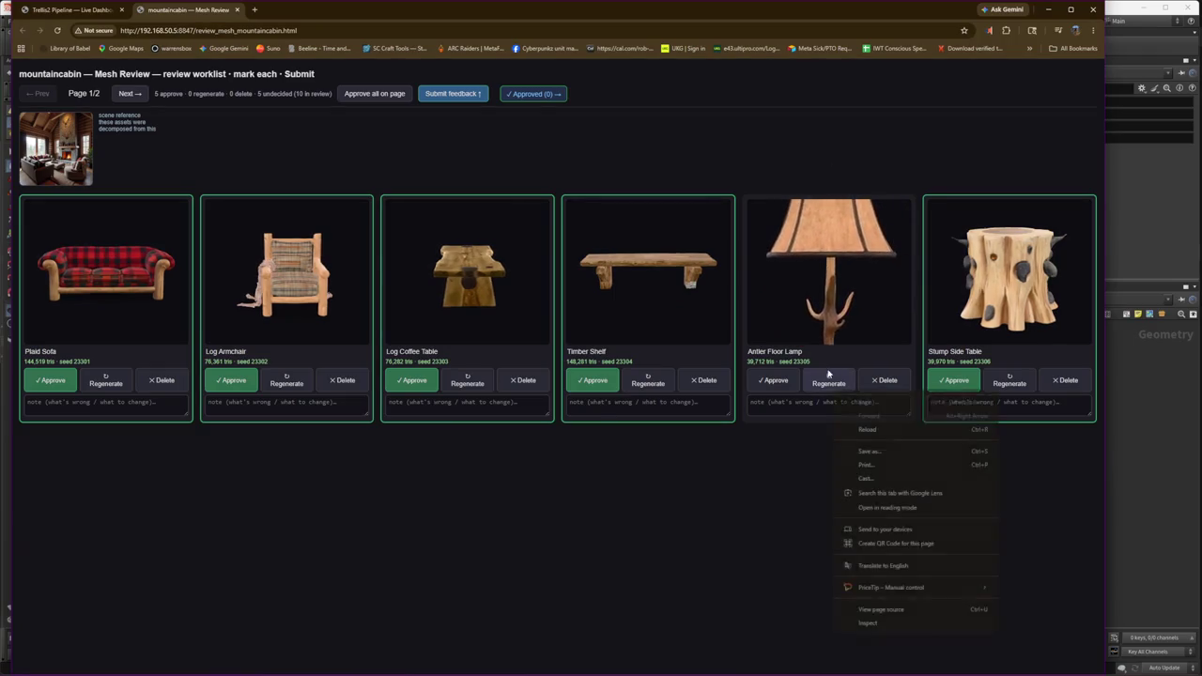
click(776, 380)
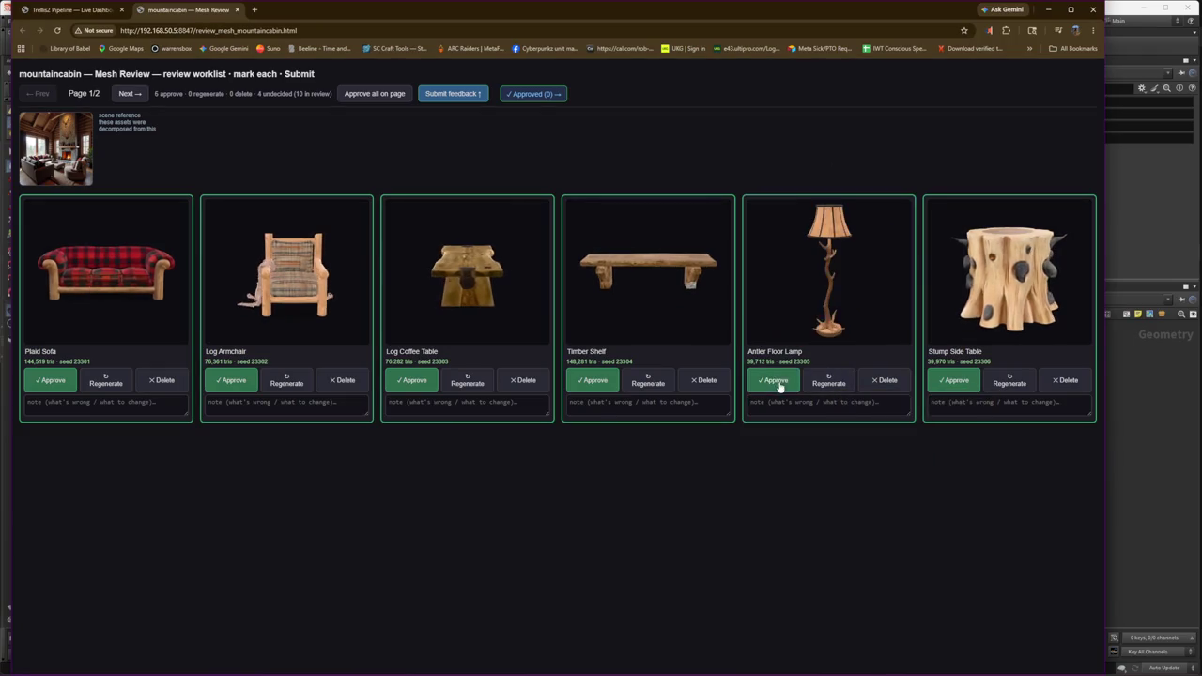
Step: On page 2, inspect and approve the Mountain Art and Antler Chandelier meshes
click(138, 94)
mouse_move(130, 276)
mouse_down()
mouse_move(95, 260)
mouse_move(91, 287)
mouse_move(104, 262)
mouse_up()
scroll(91, 290, up, 3)
scroll(316, 294, up, 3)
drag(310, 282, 263, 179)
scroll(289, 284, up, 3)
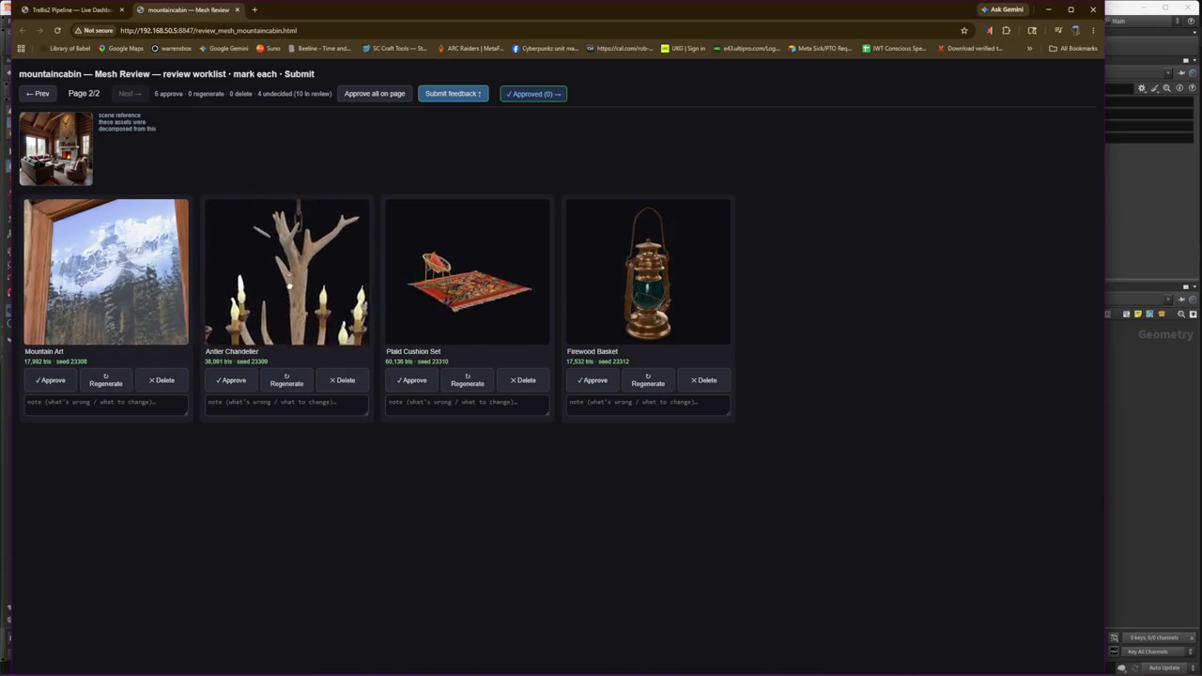
click(50, 379)
click(231, 380)
Step: Approve the Plaid Cushion Set and Firewood Basket meshes and submit the review feedback
scroll(465, 294, up, 3)
scroll(465, 294, up, 2)
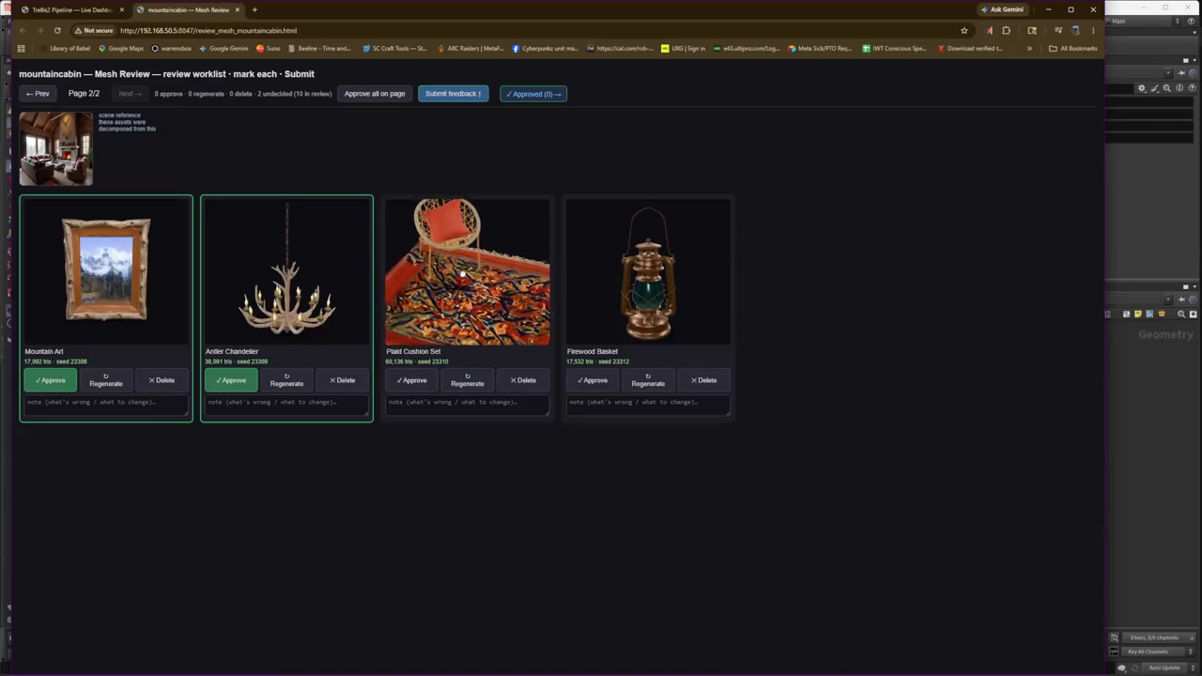
click(415, 381)
scroll(648, 308, up, 3)
scroll(648, 301, up, 2)
drag(648, 300, 673, 186)
right_drag(673, 186, 680, 166)
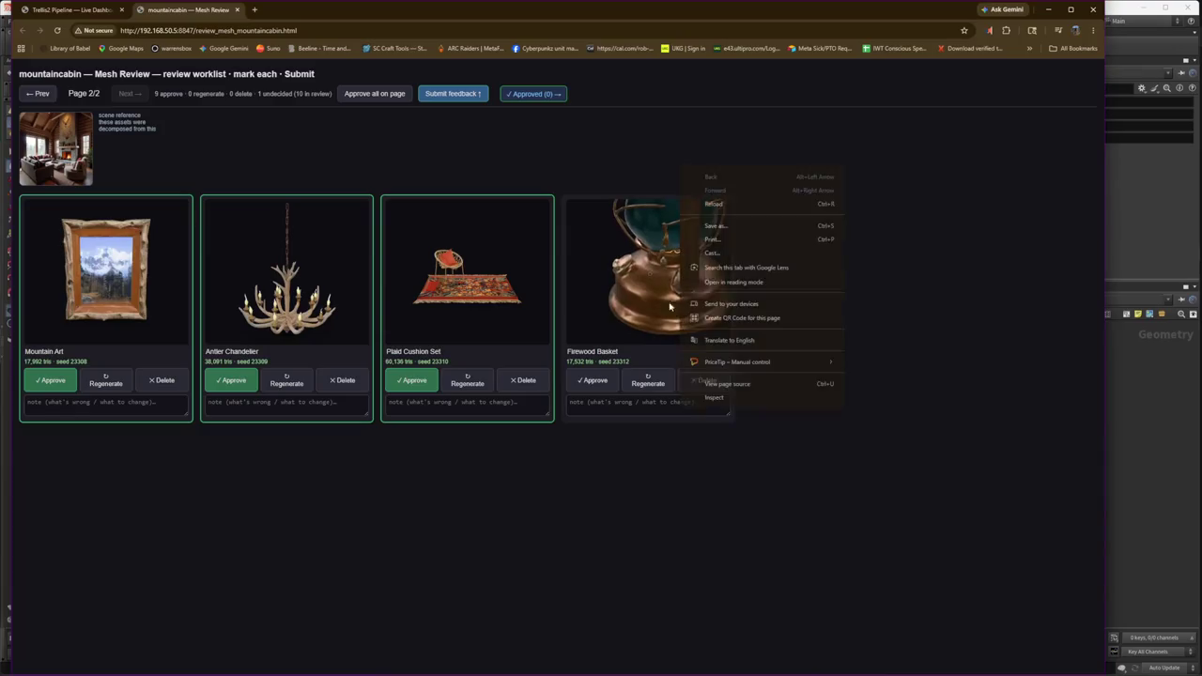
click(592, 379)
click(456, 99)
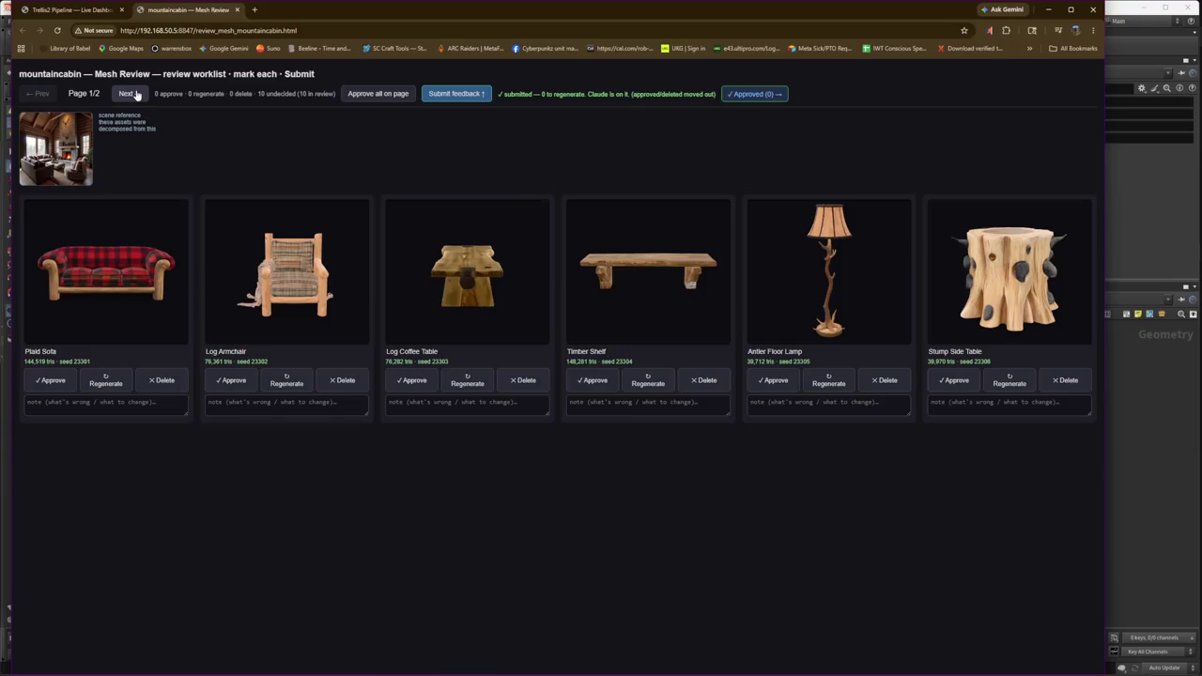
Step: Re-approve all six page-1 mountaincabin meshes and resubmit the feedback
click(53, 380)
click(233, 380)
click(413, 380)
click(594, 381)
click(774, 380)
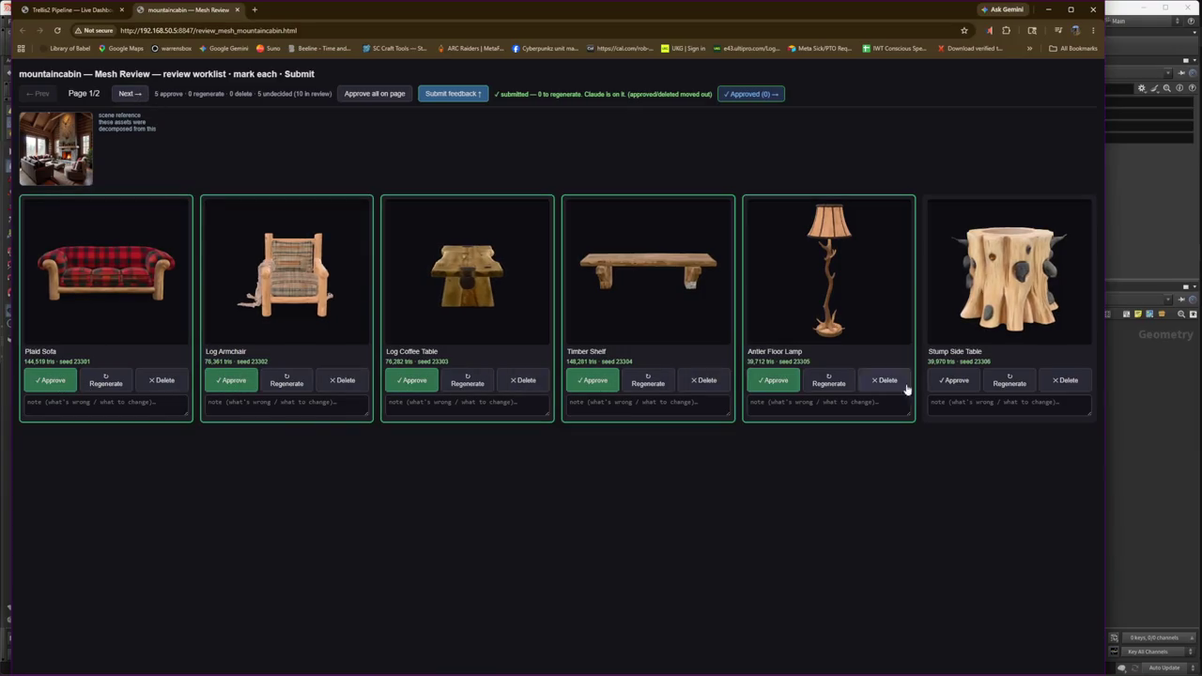
click(954, 381)
click(451, 96)
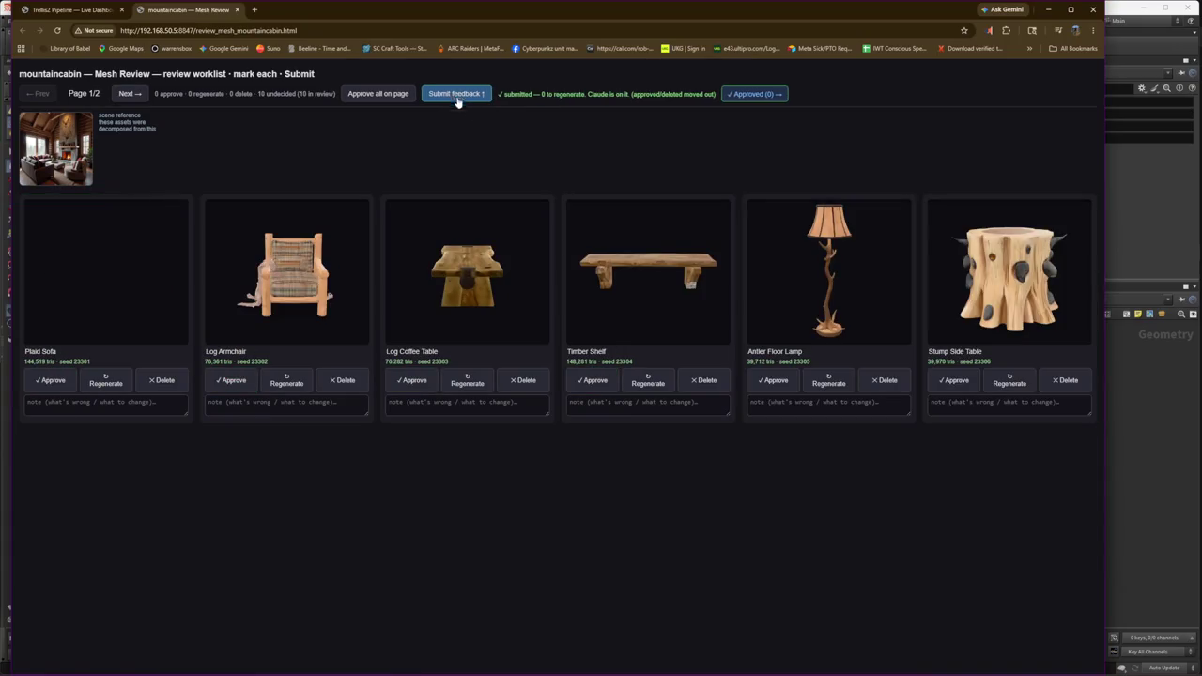
Step: Check page 2 and the Approved list, close the mountaincabin review, and open boho
click(131, 94)
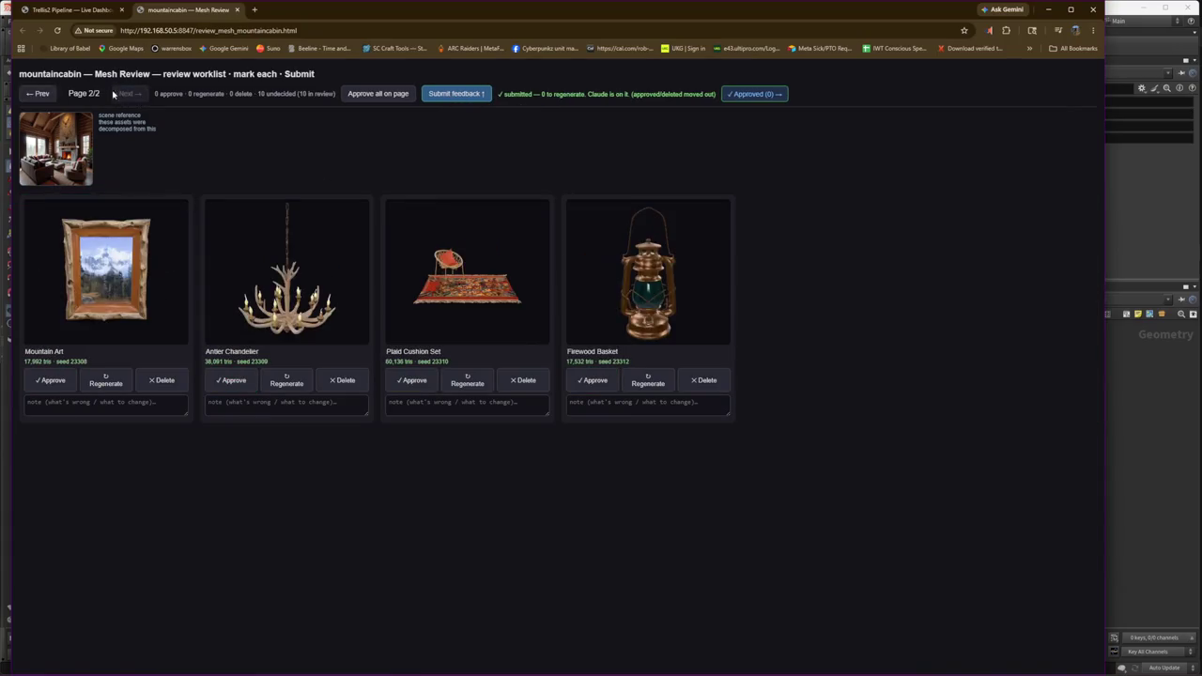
click(758, 95)
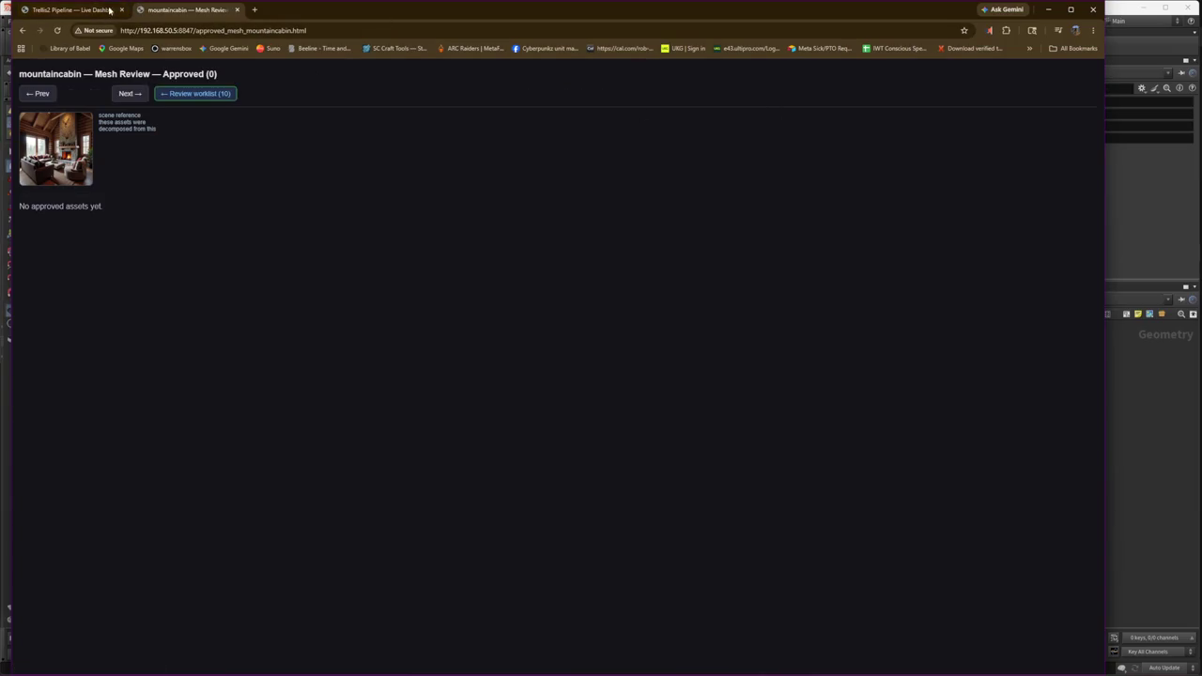
key(ctrl+w)
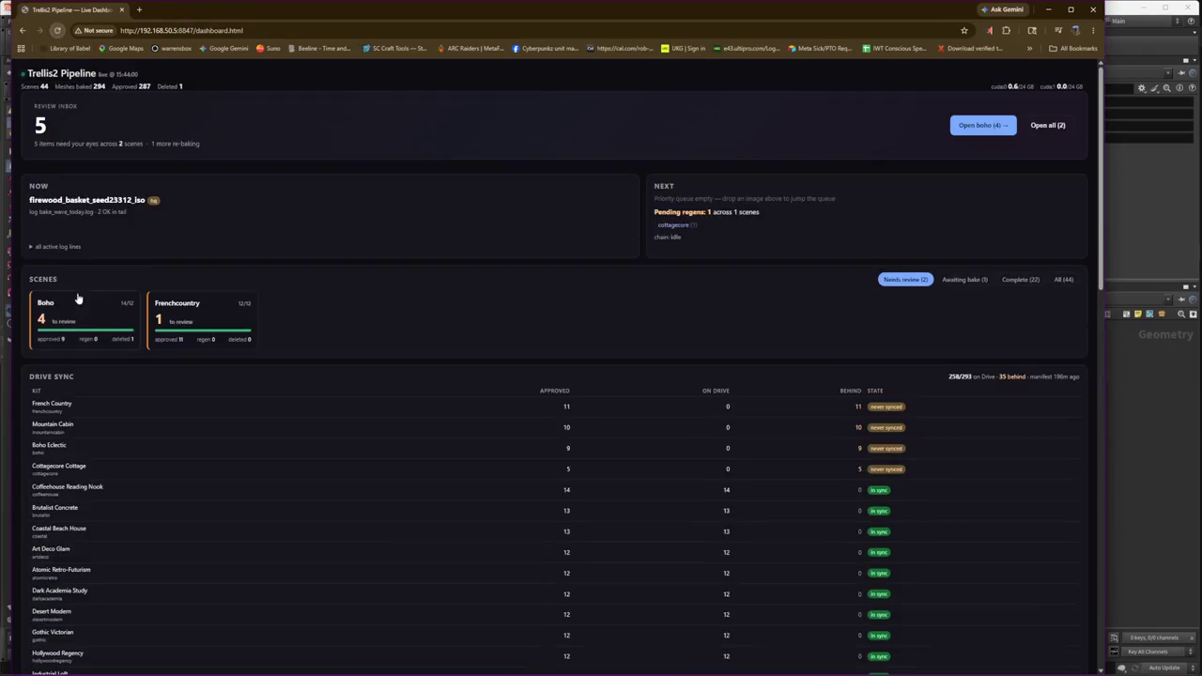
click(982, 125)
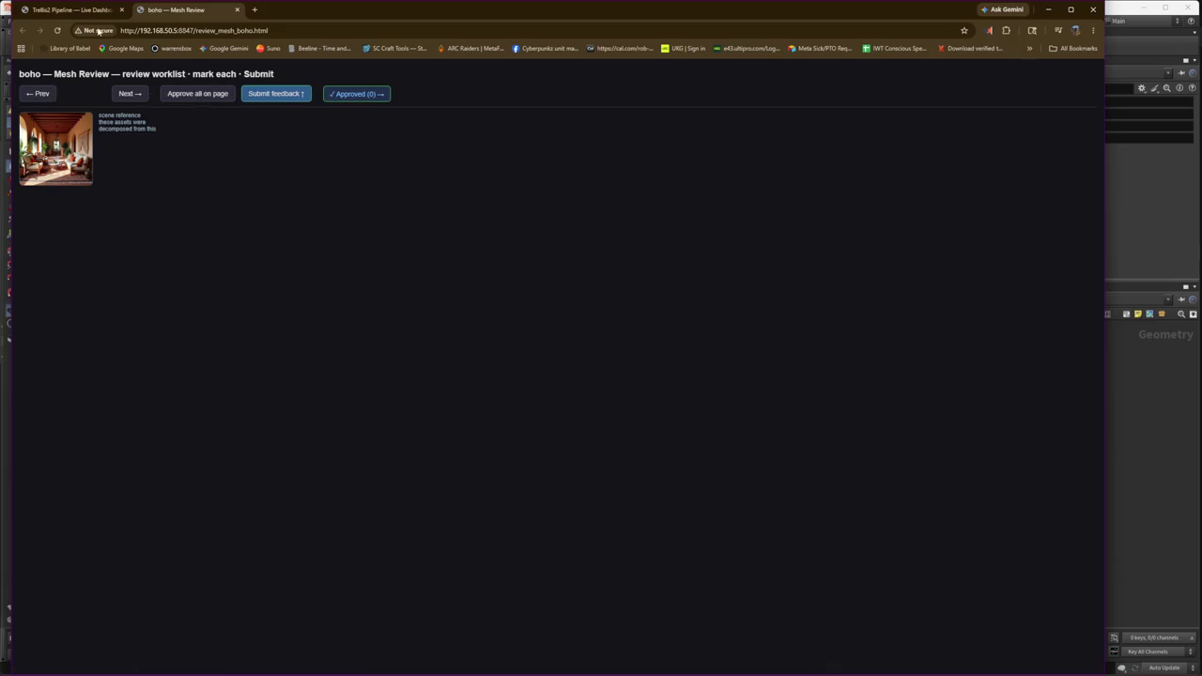
Step: Return to the mesh review, approve all meshes on page 1, and submit feedback
click(65, 9)
click(172, 316)
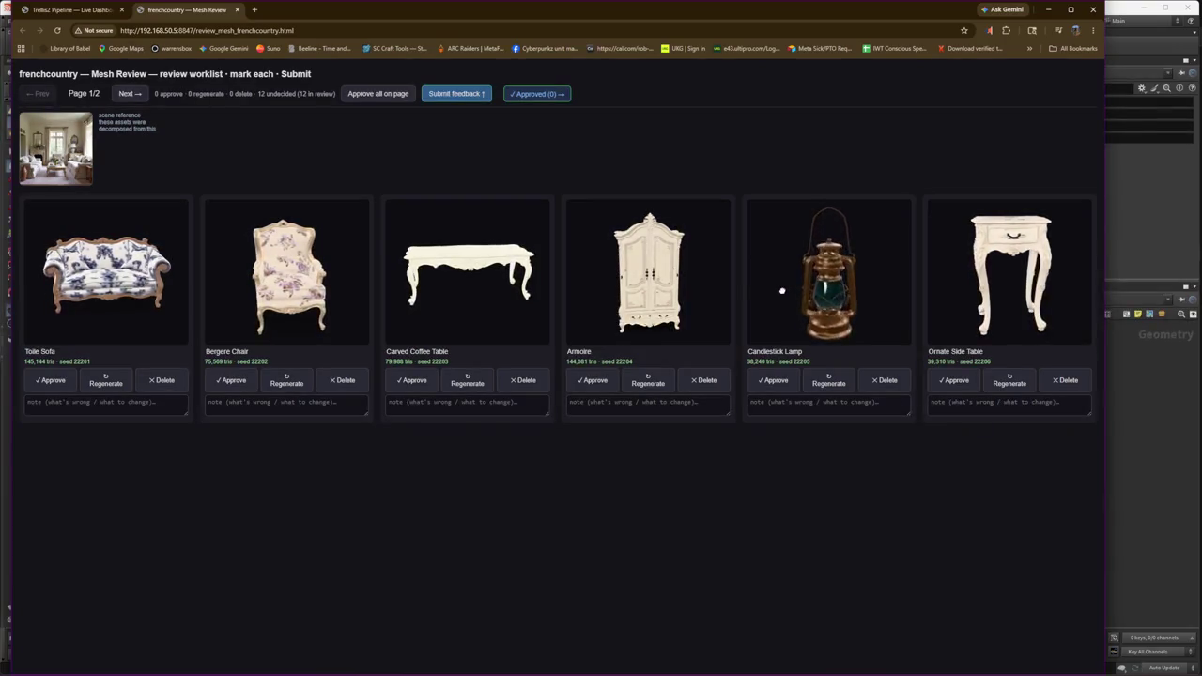
click(404, 93)
click(449, 94)
Step: Approve all page-2 meshes, submit, and switch to the live dashboard, then Unreal Editor
click(126, 94)
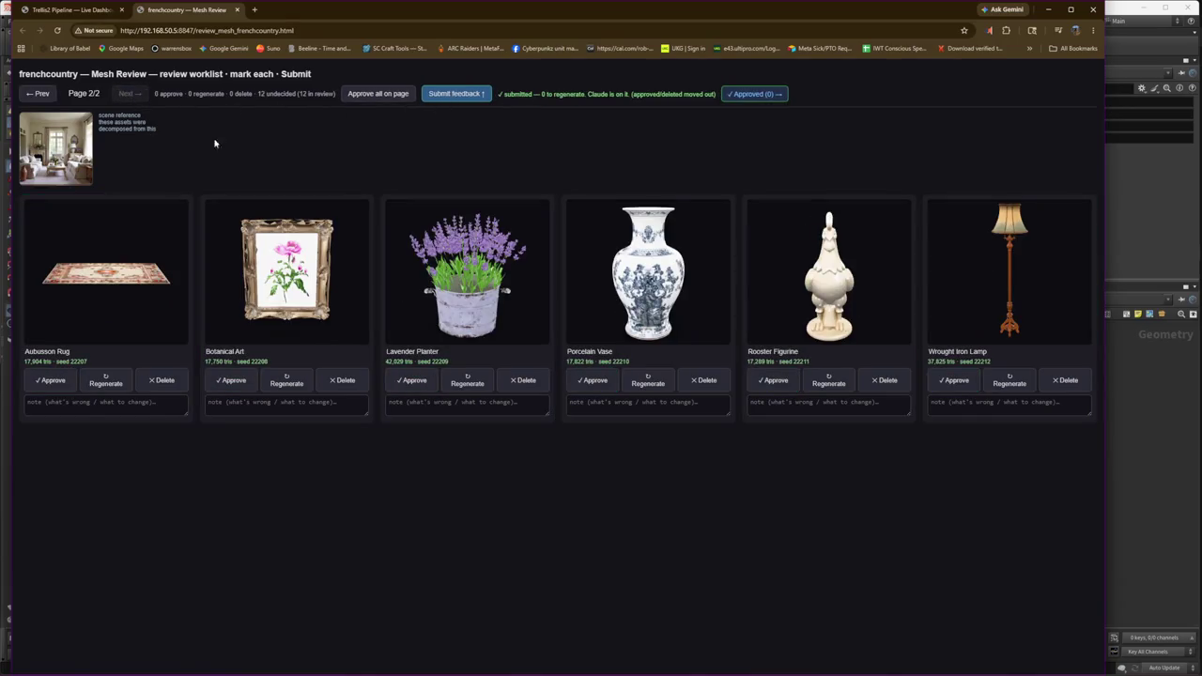
click(378, 94)
click(456, 94)
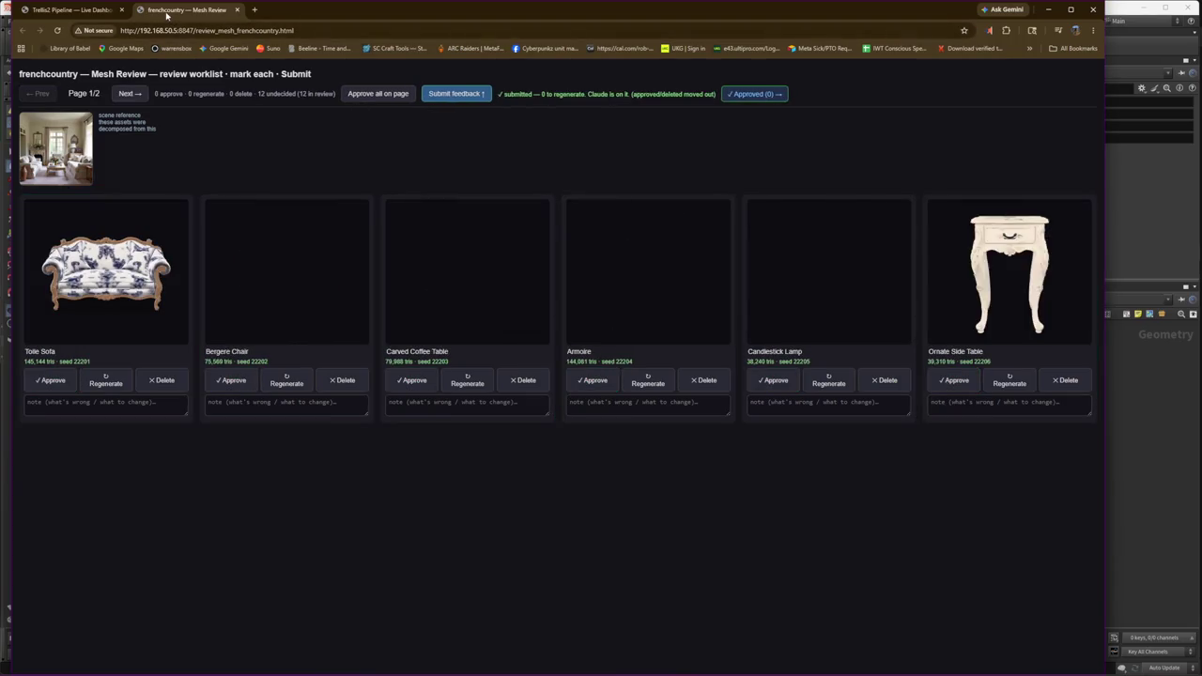
click(105, 11)
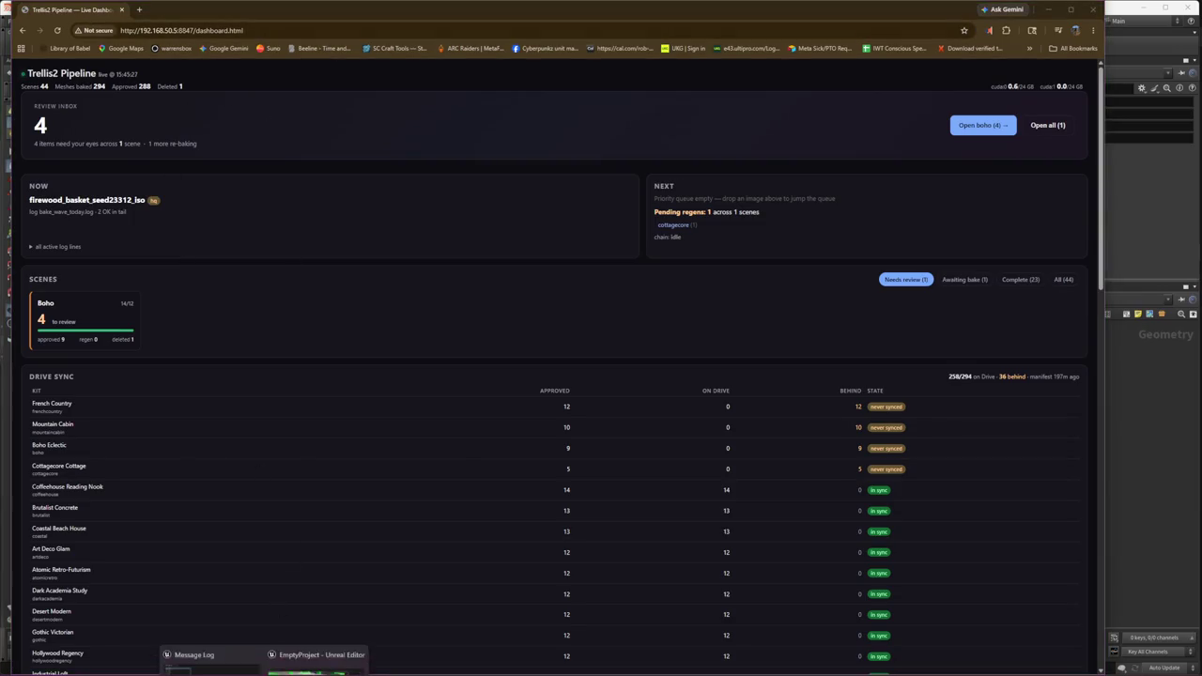
click(306, 651)
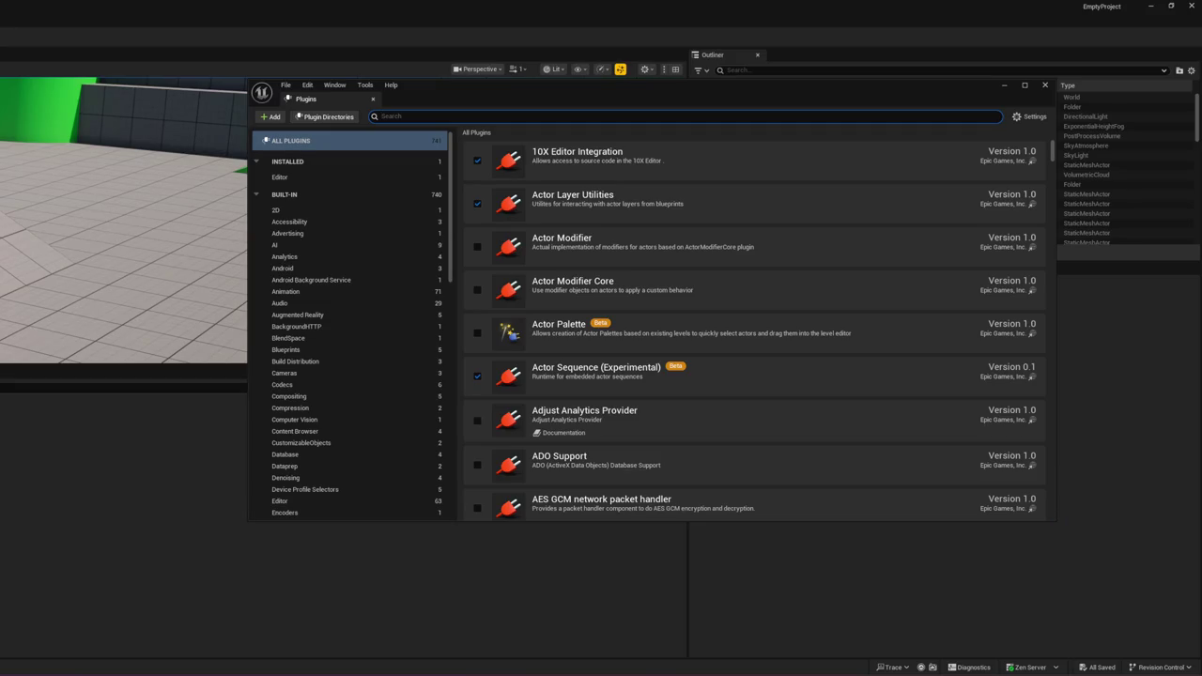
Step: Under Installed plugins, enable UAssetBrowser and choose Restart Now
click(310, 163)
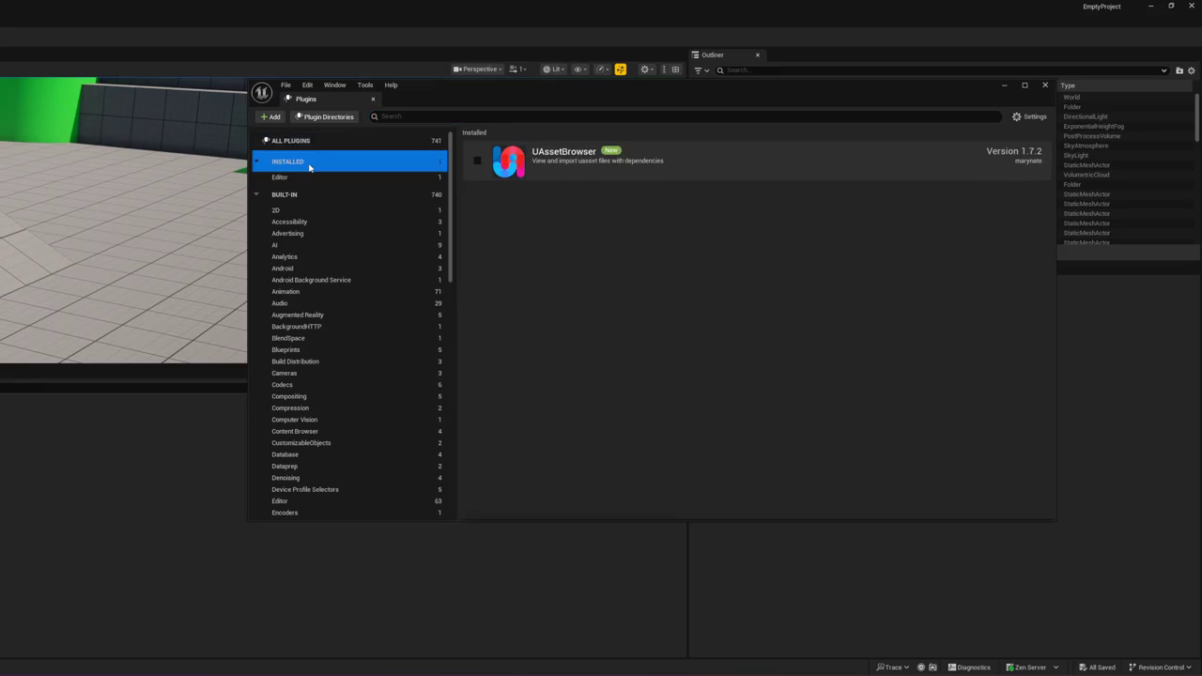
click(477, 160)
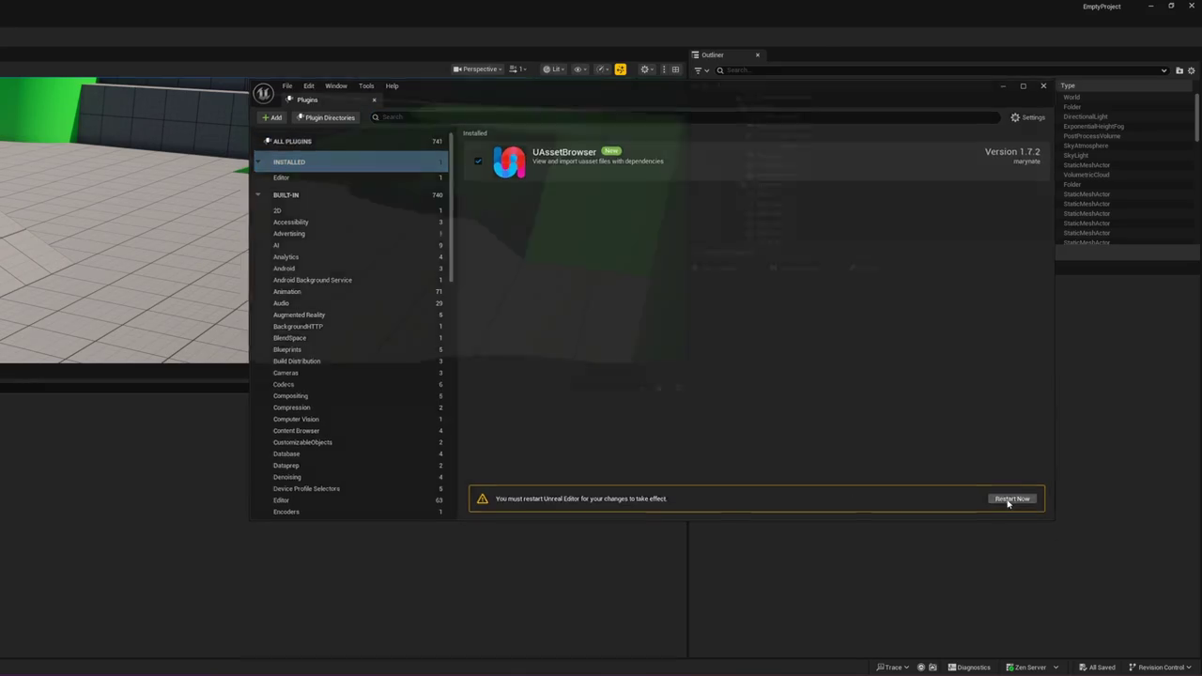
click(1010, 499)
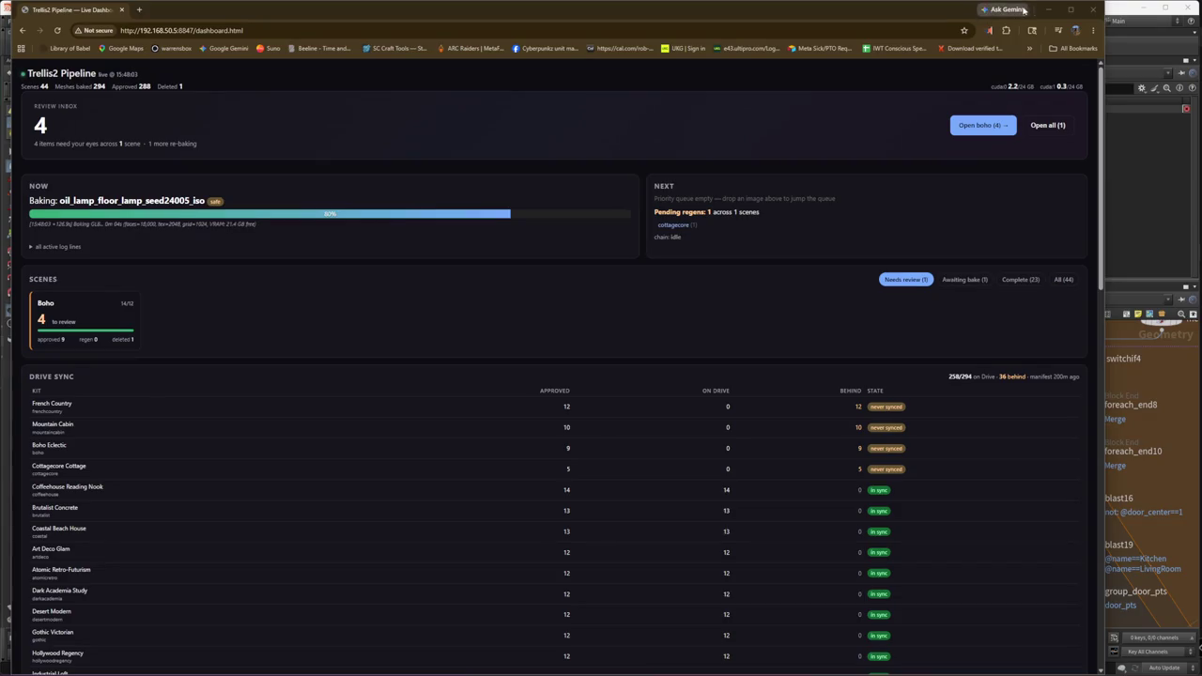
Step: Bring the restarted Unreal Editor forward, close the Plugins window, and maximize the editor
click(1047, 9)
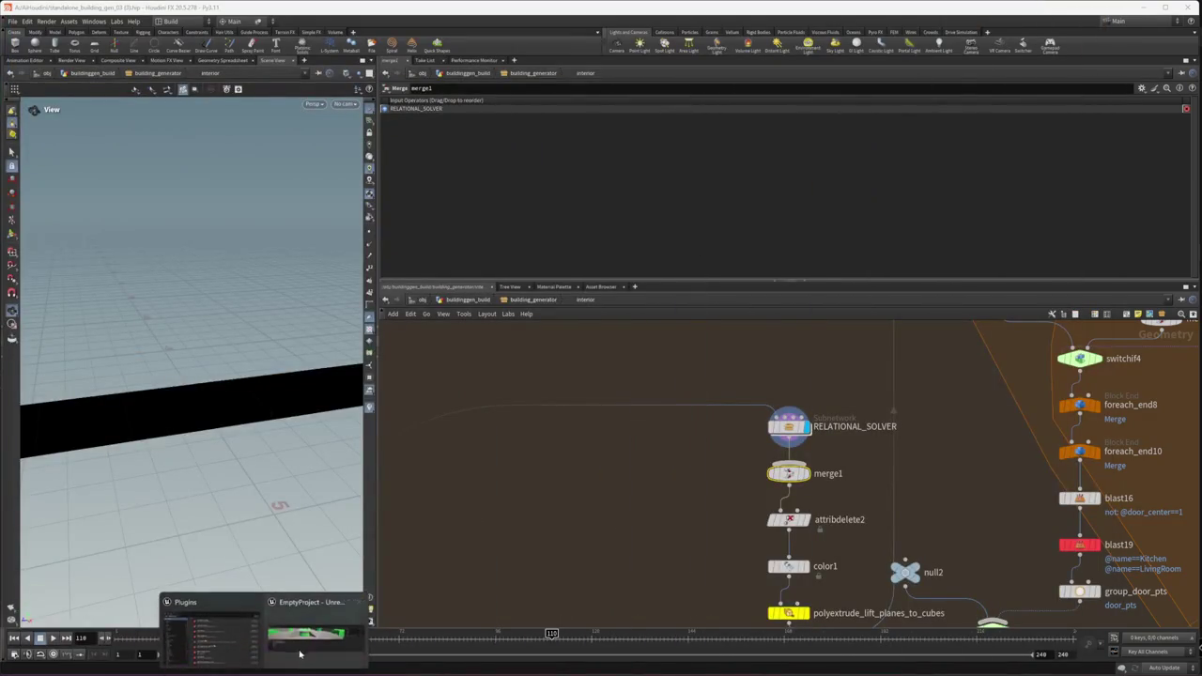
click(263, 629)
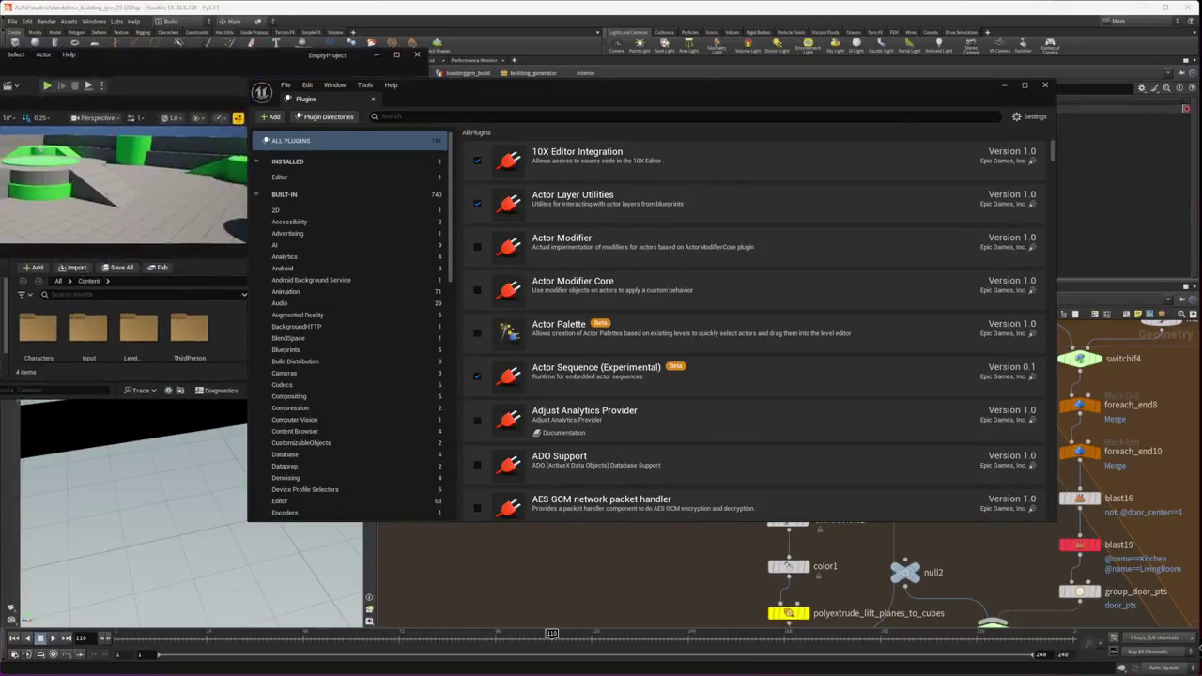
click(999, 84)
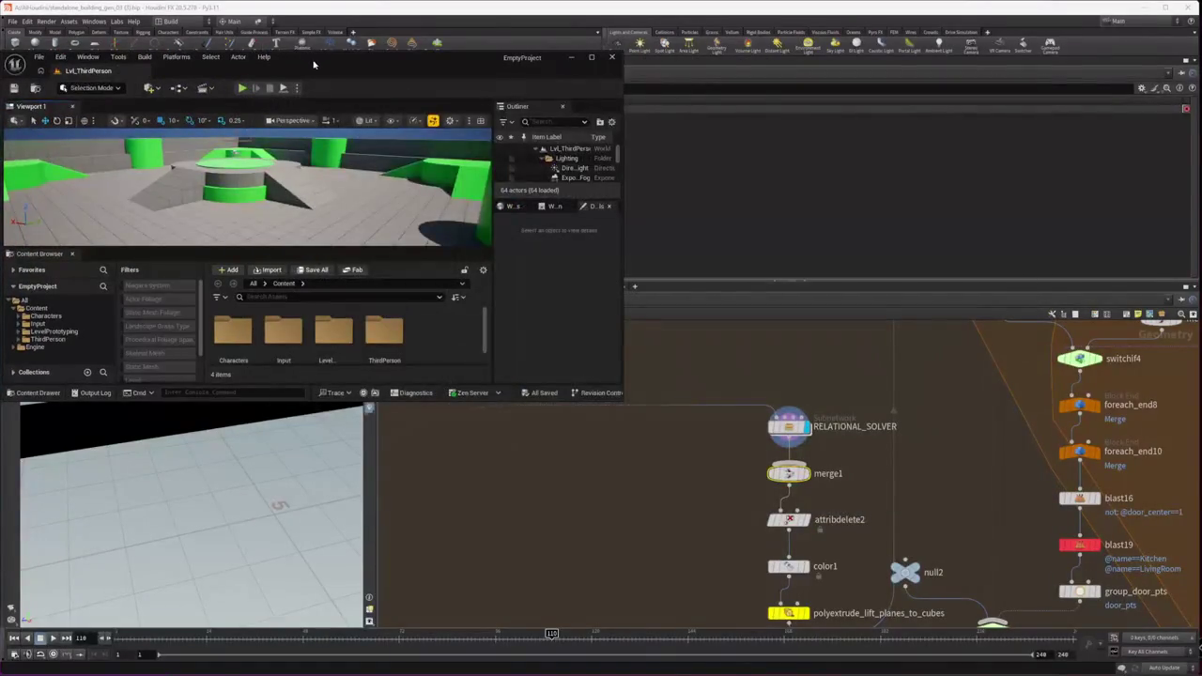
drag(422, 57, 592, 7)
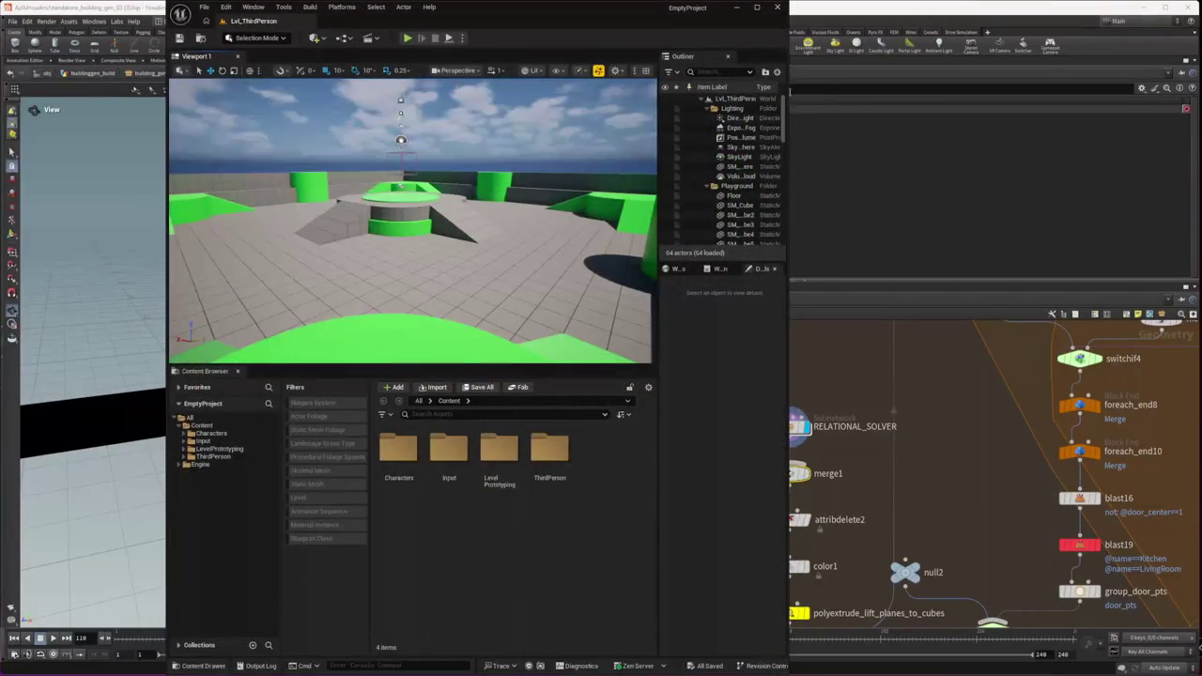
double_click(629, 17)
drag(629, 17, 543, 19)
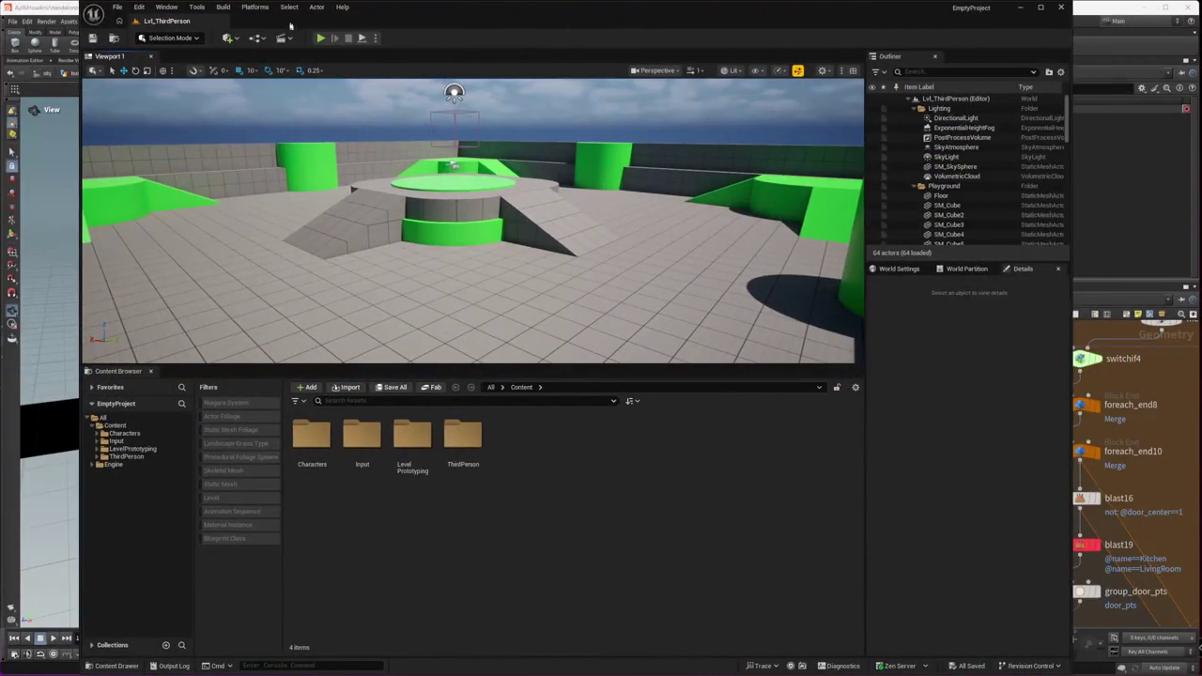
Step: Open the UAsset Browser from the Window menu and start adding a root content folder
click(165, 7)
click(209, 47)
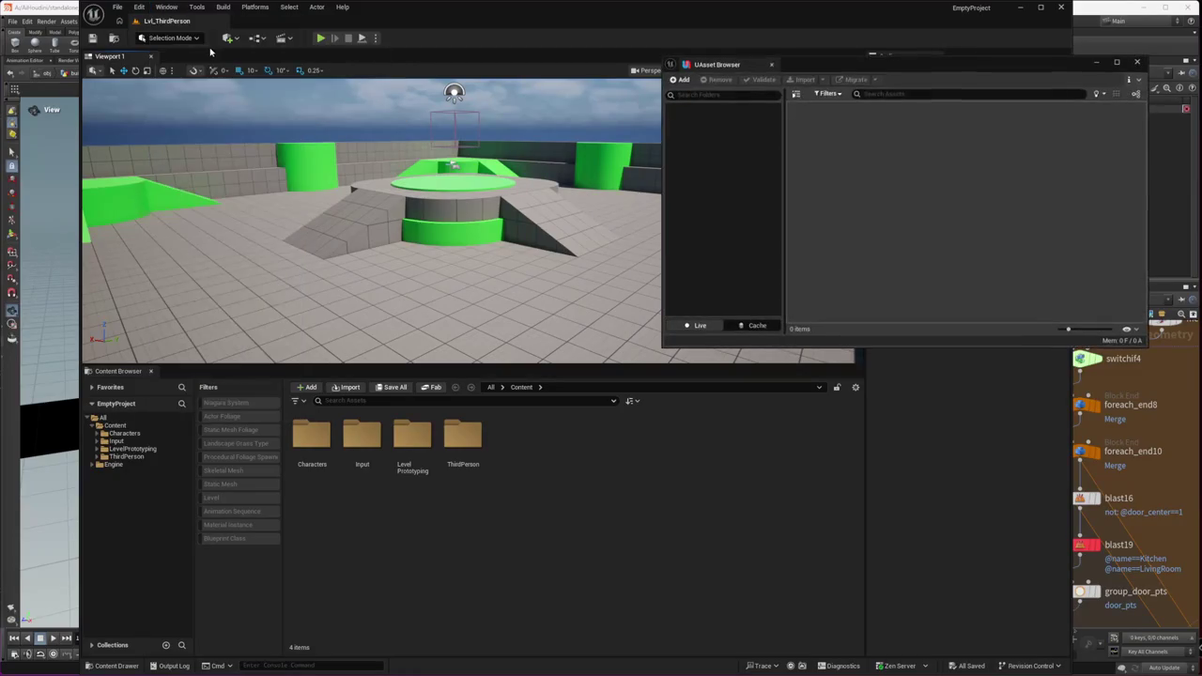
click(684, 81)
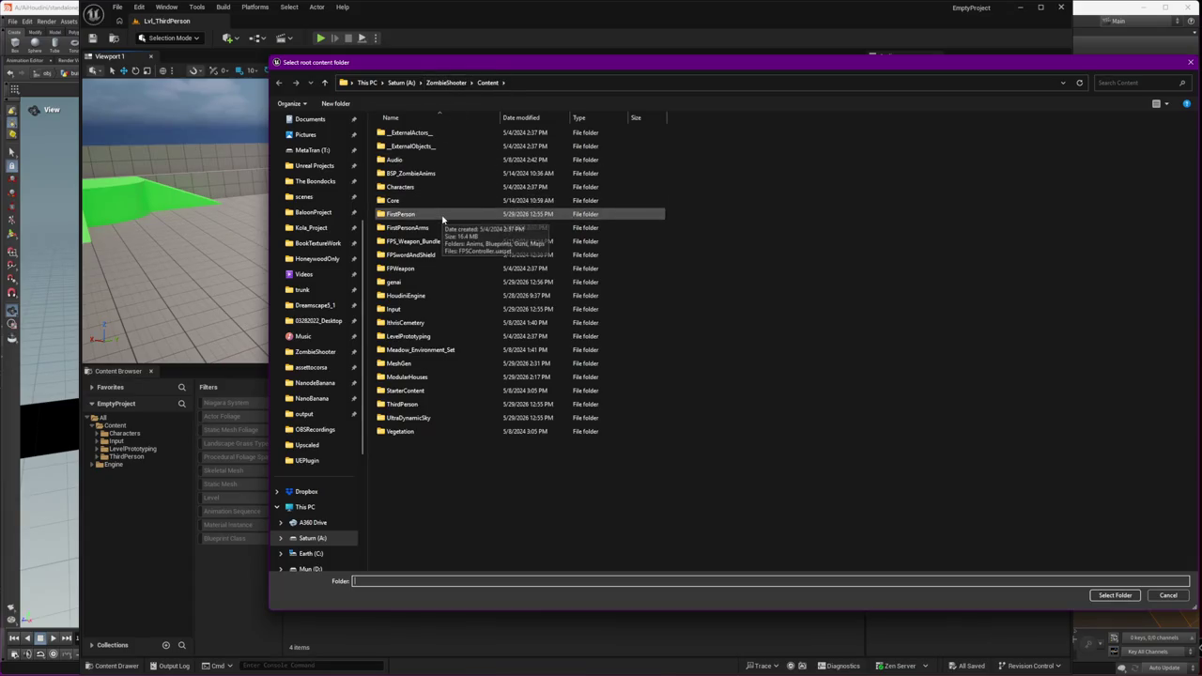
mouse_move(400, 214)
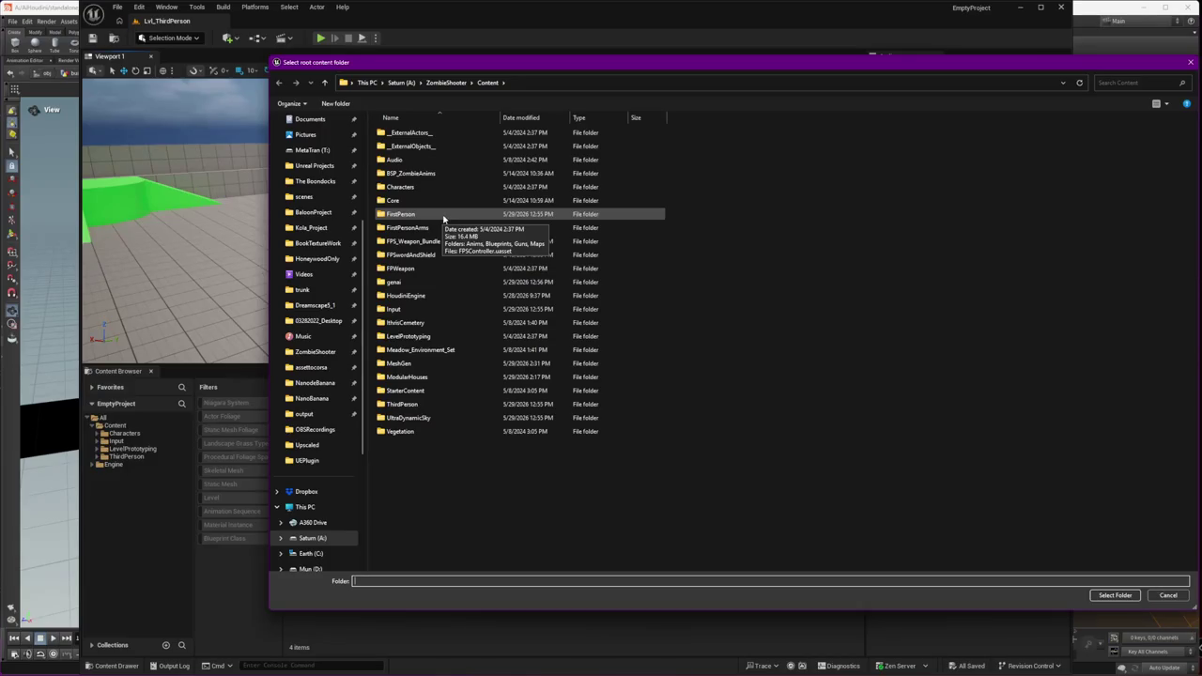
Step: Browse Local Disk (J:) sorted by name, peeking into the GaussianSplats and GFPE folders
scroll(319, 413, down, 2)
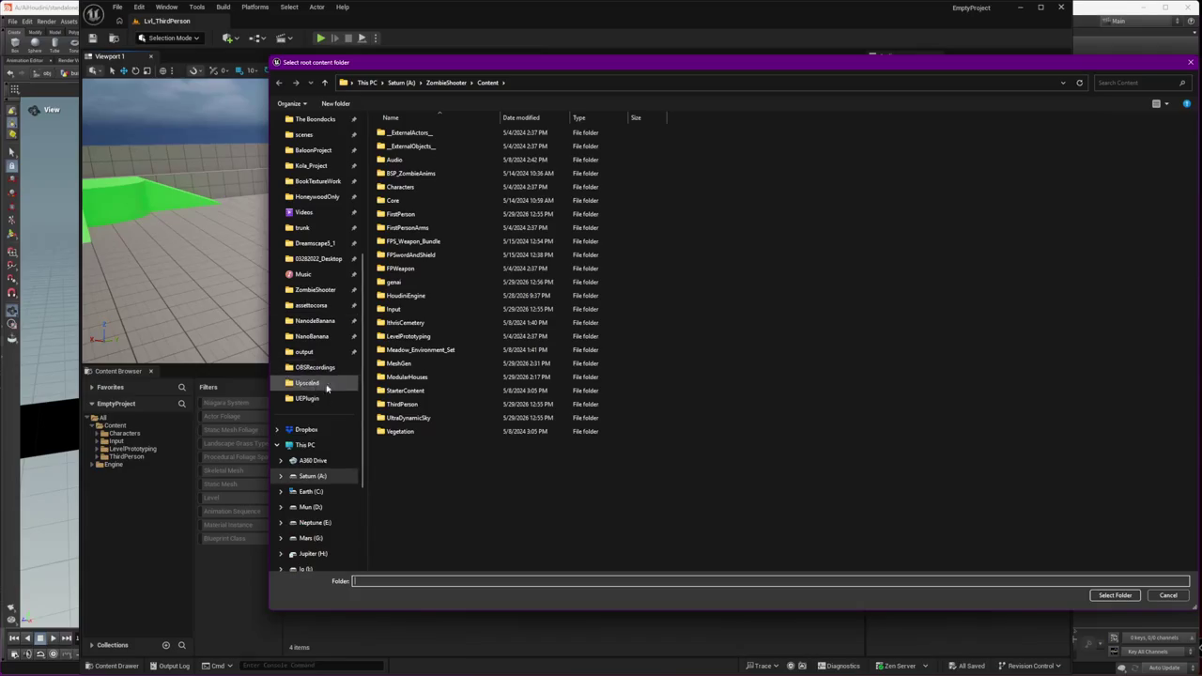
scroll(324, 511, down, 3)
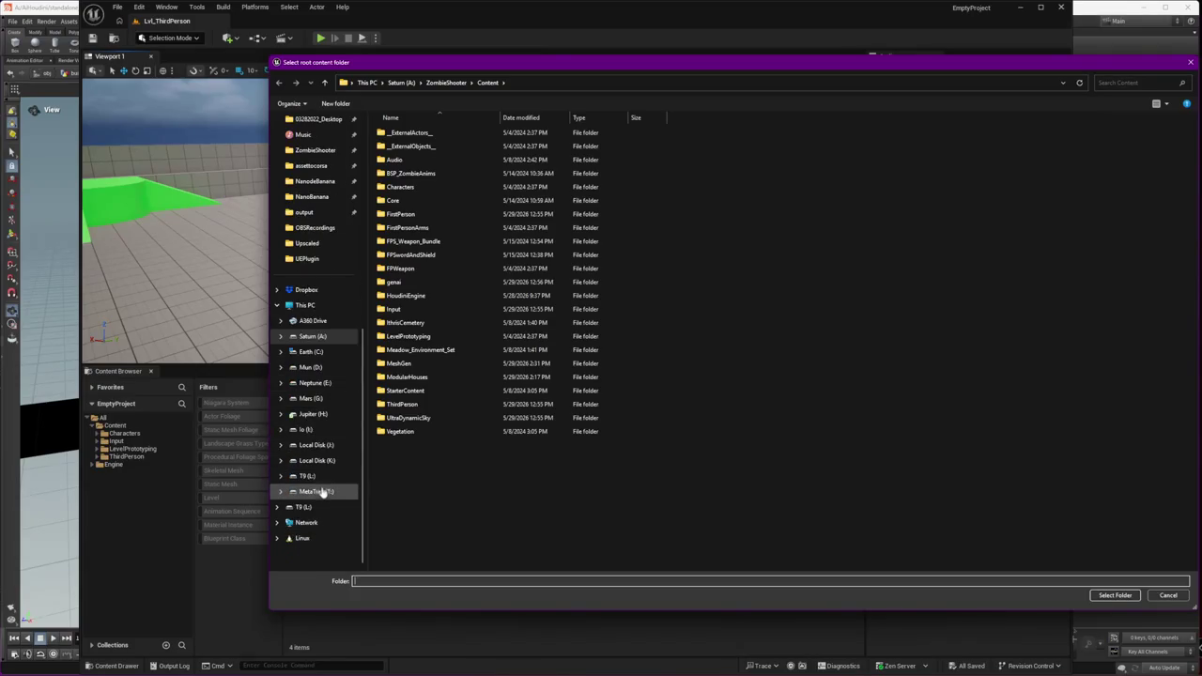
click(313, 445)
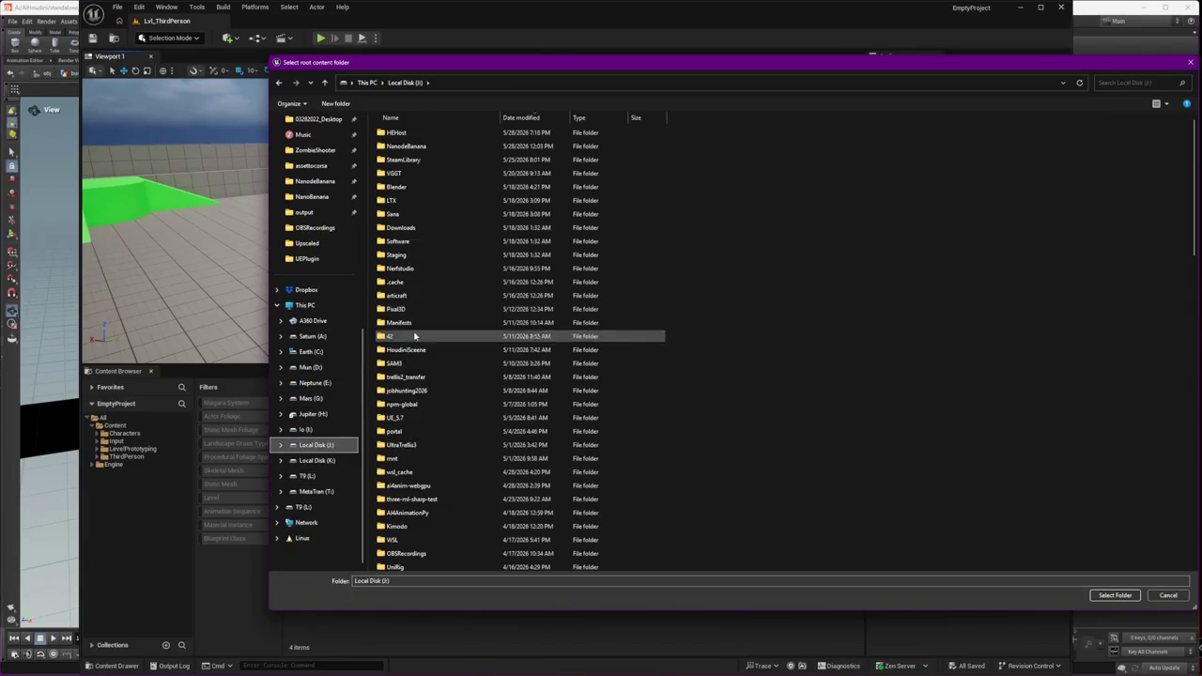
scroll(479, 455, down, 4)
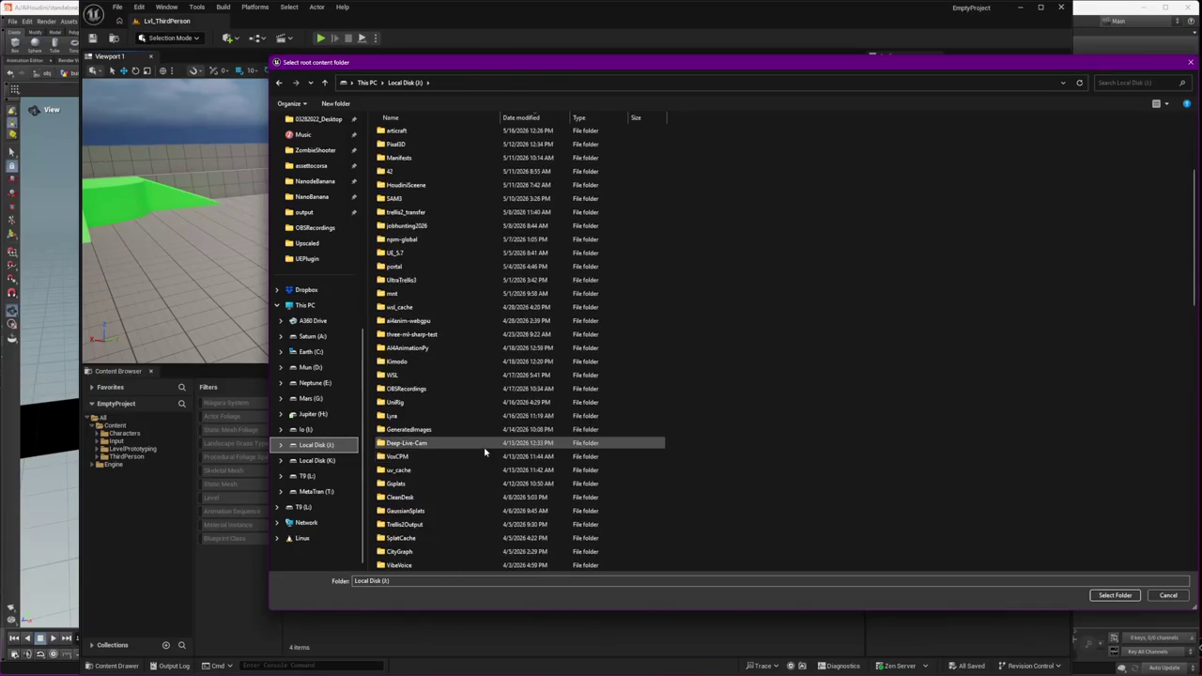
scroll(488, 448, up, 1)
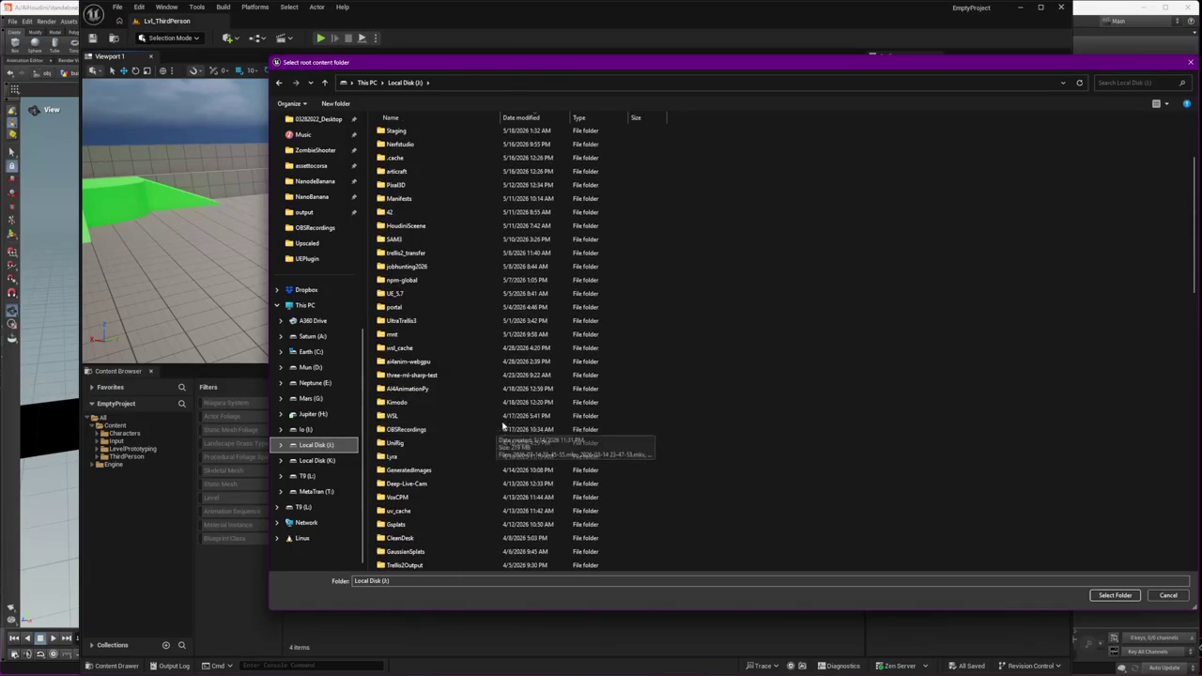
click(460, 120)
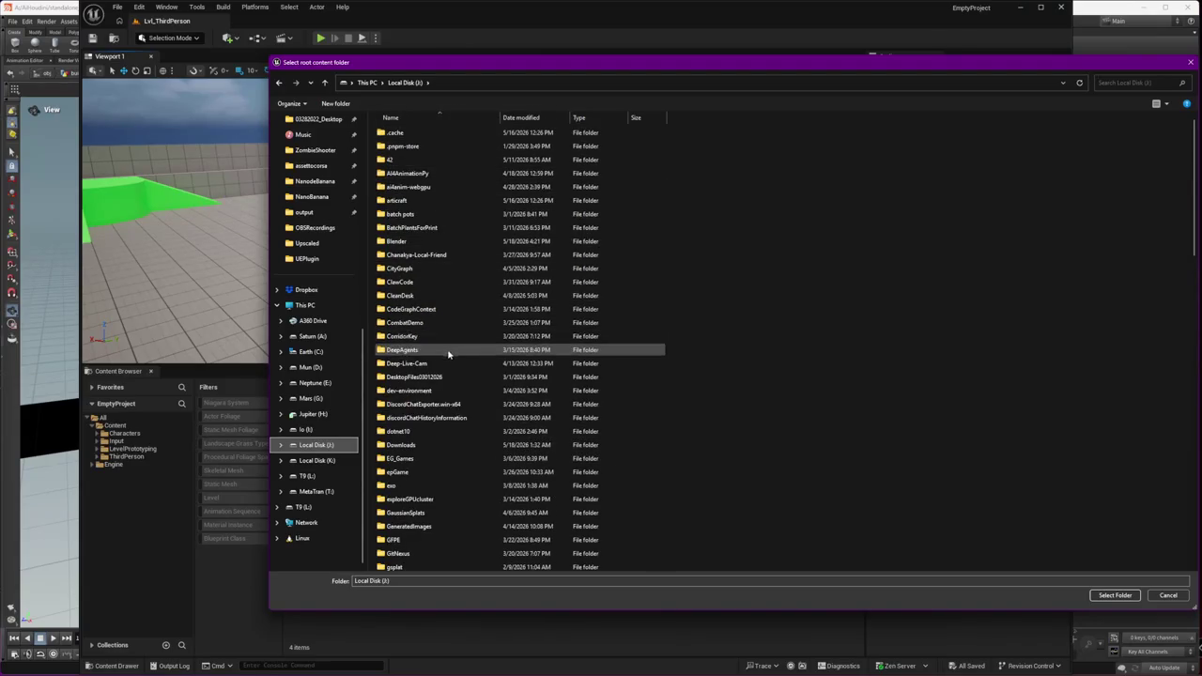
scroll(451, 366, down, 2)
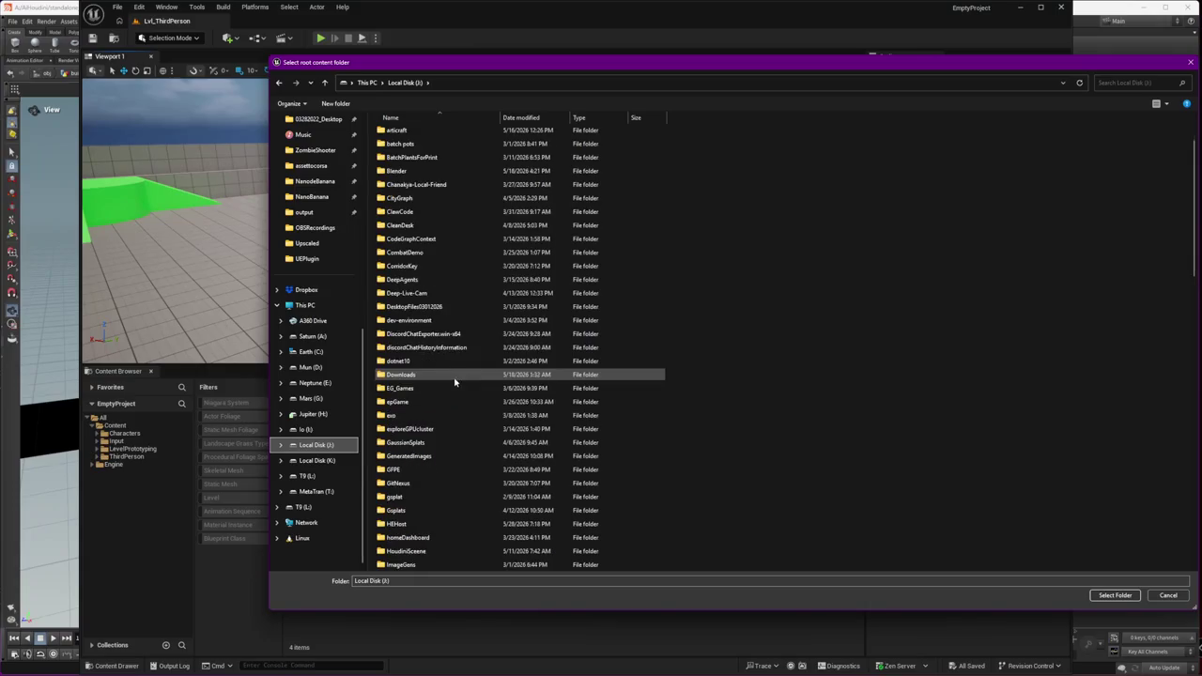
double_click(413, 443)
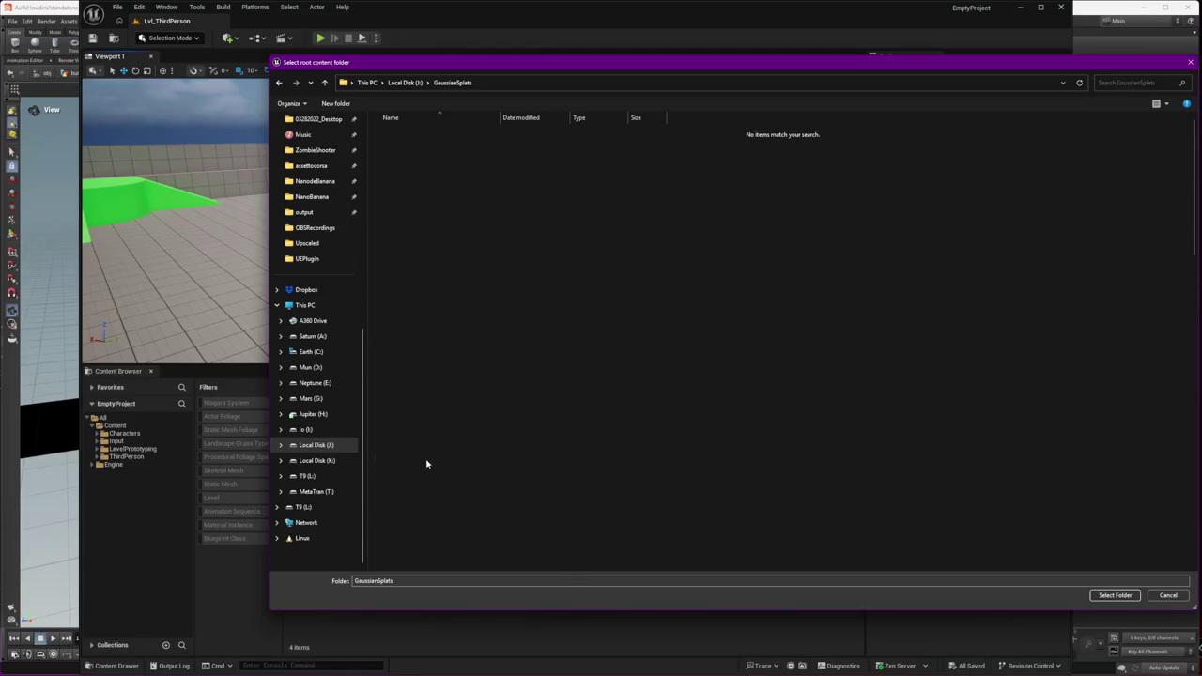
key(alt+Left)
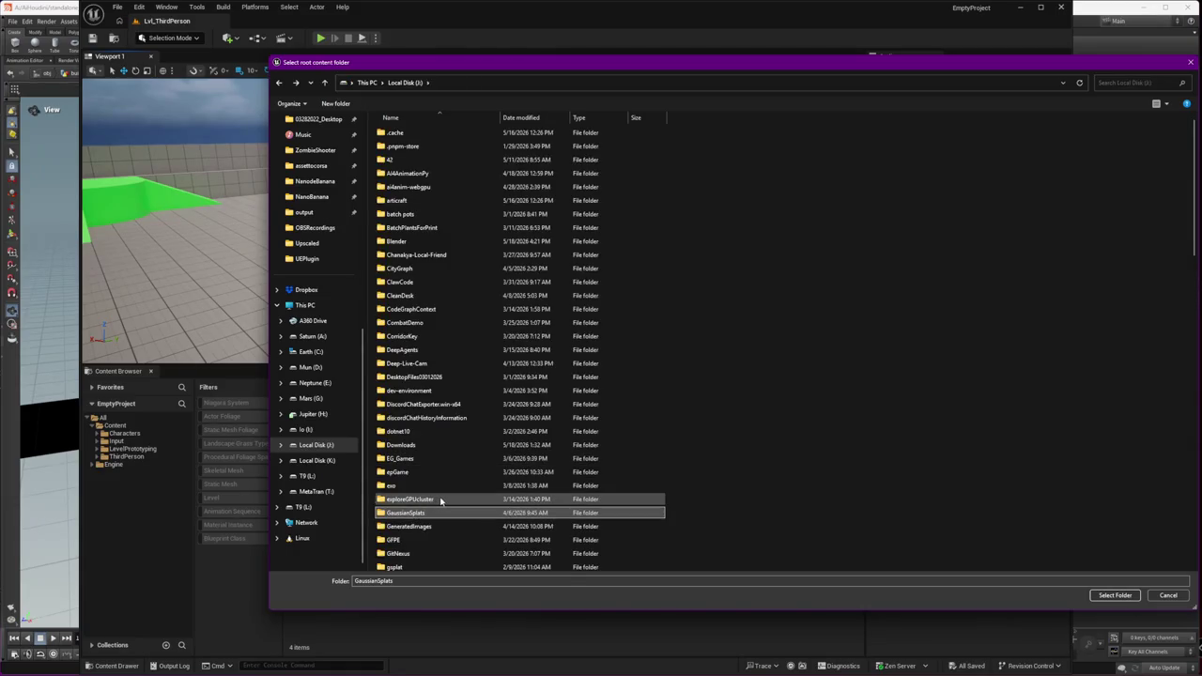
double_click(435, 543)
key(alt+Left)
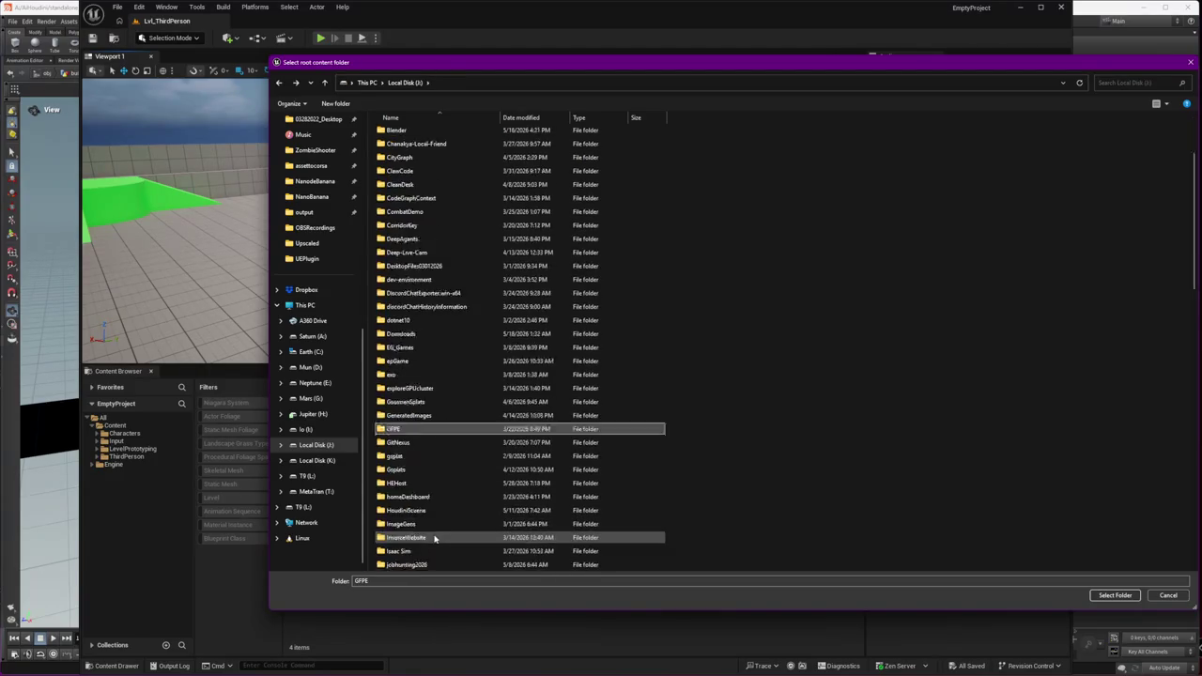
scroll(434, 538, down, 2)
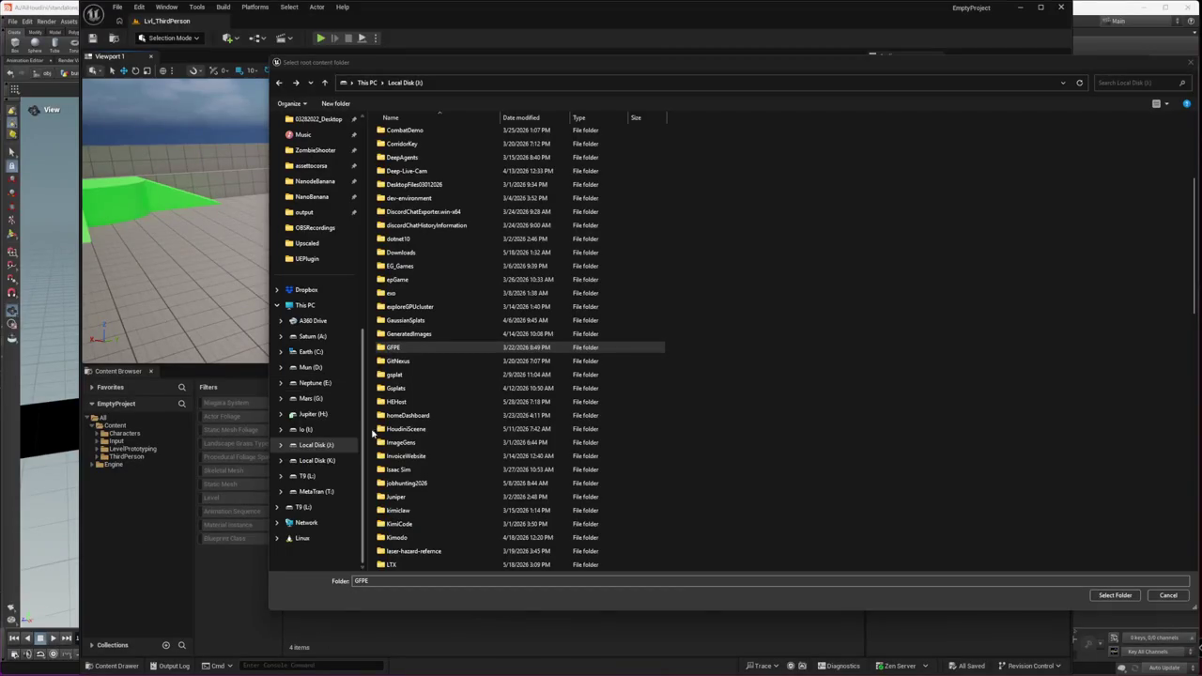
Step: Go to J:\Gsplats\UEPlugin\Content, select the Boats folder, and confirm it
click(428, 581)
key(ctrl+a)
text(J:\Gsplats\UEPlugin)
key(Return)
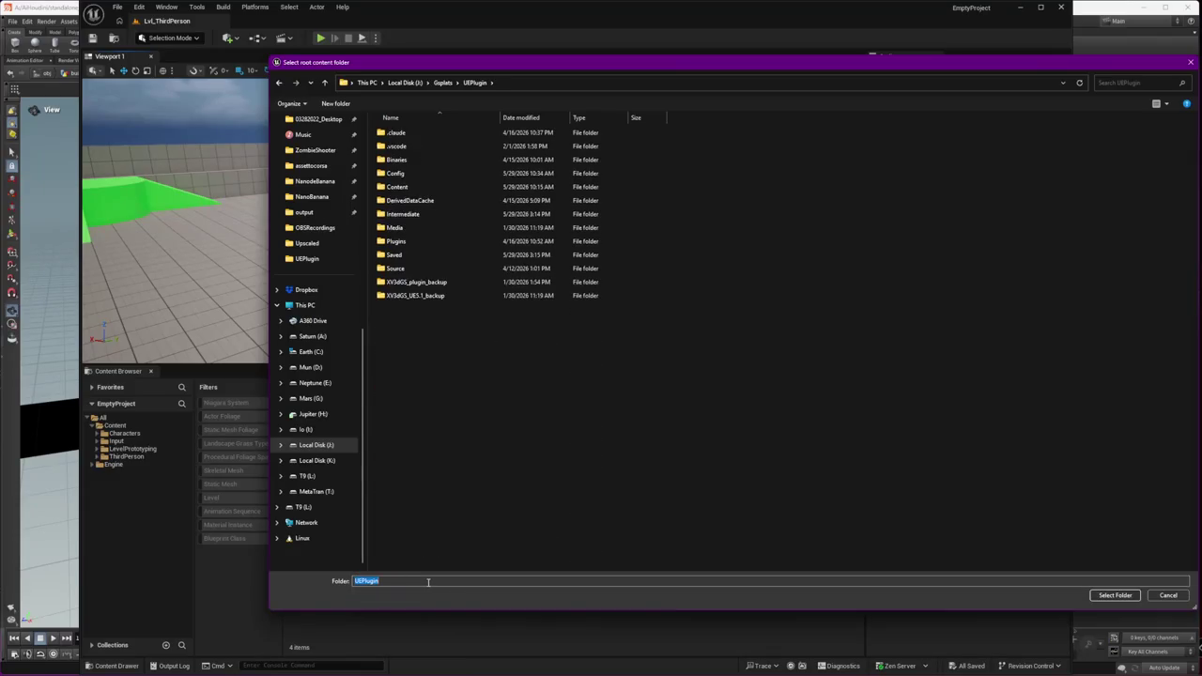
double_click(406, 193)
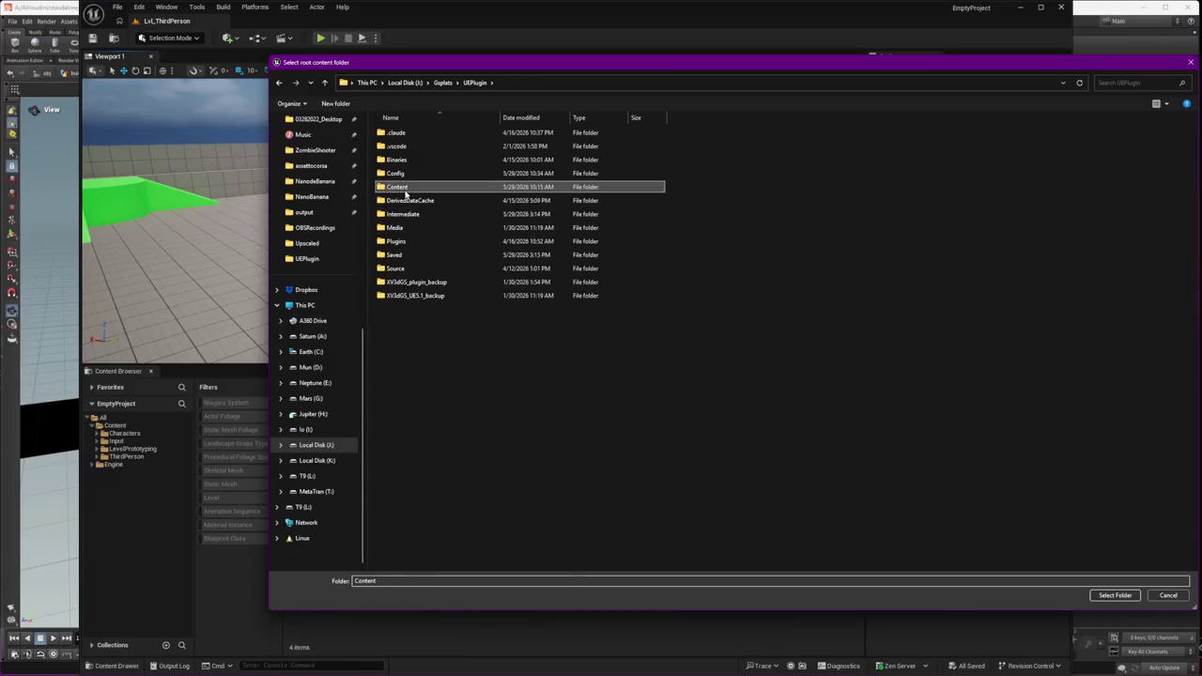
click(409, 214)
double_click(409, 214)
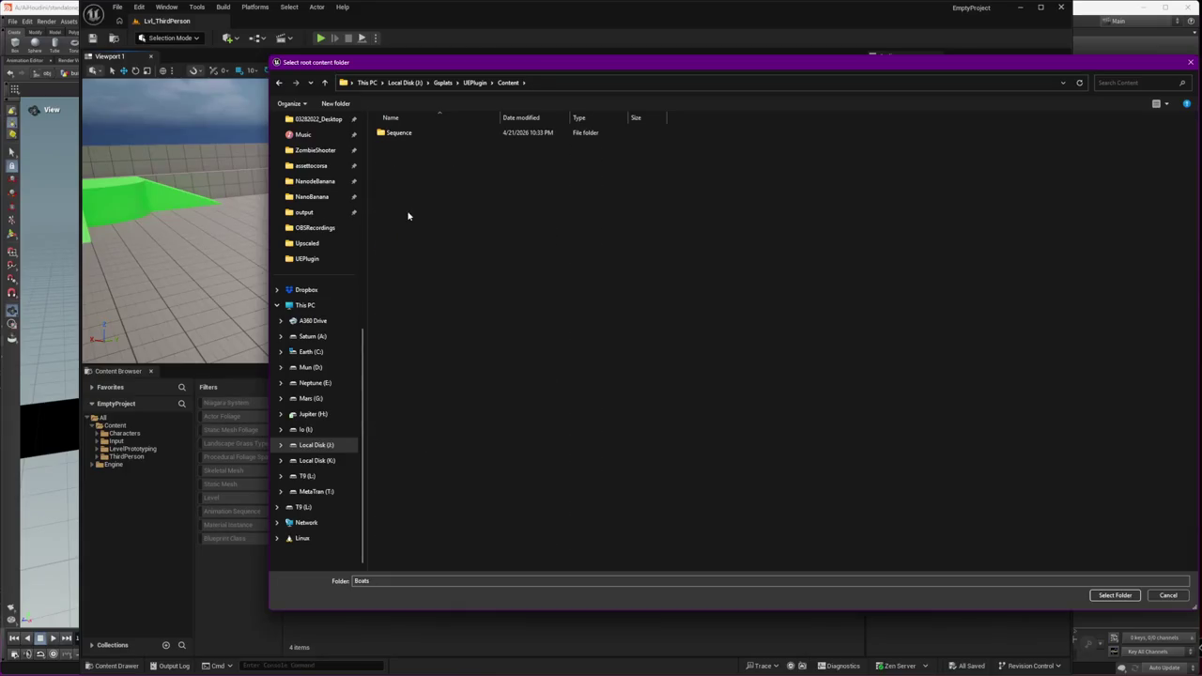
key(alt+Left)
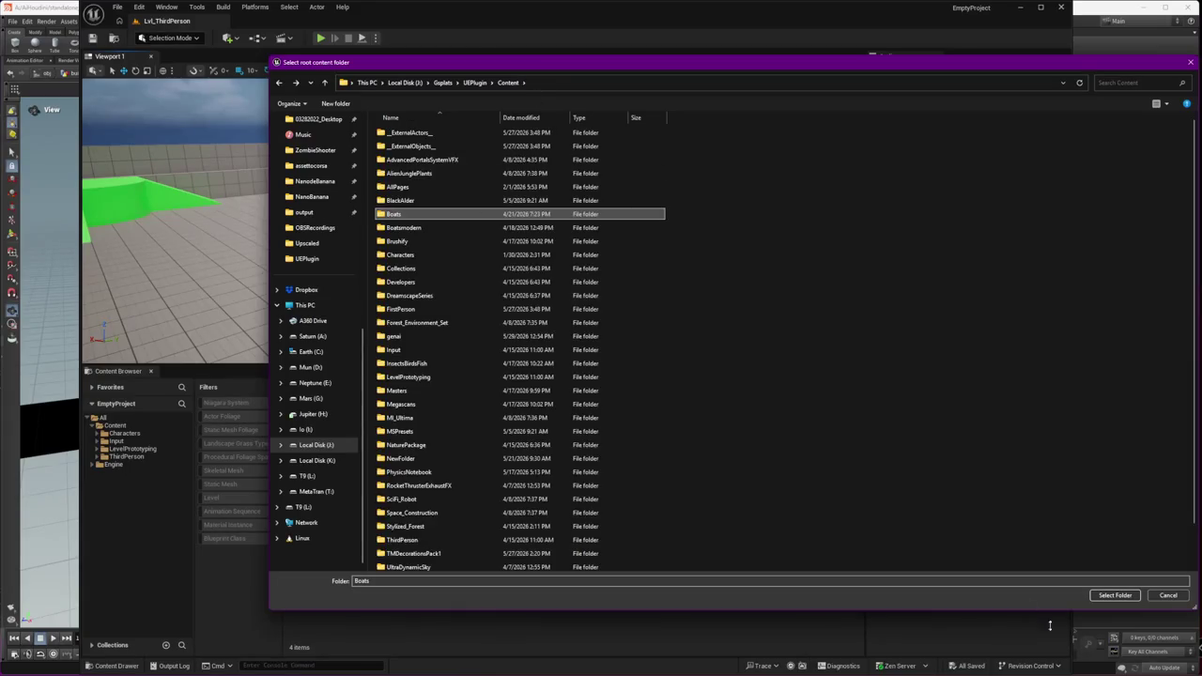
click(1114, 595)
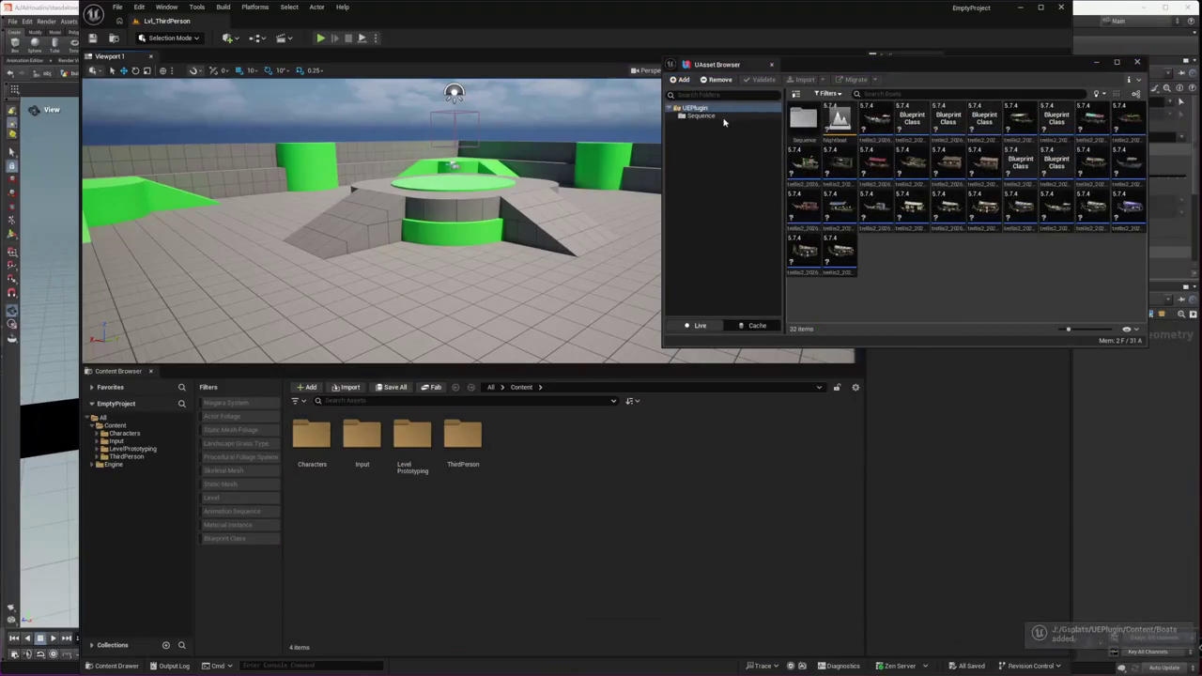
Step: Validate the first boat asset, then add the UEPlugin Content folder as a root
right_click(839, 119)
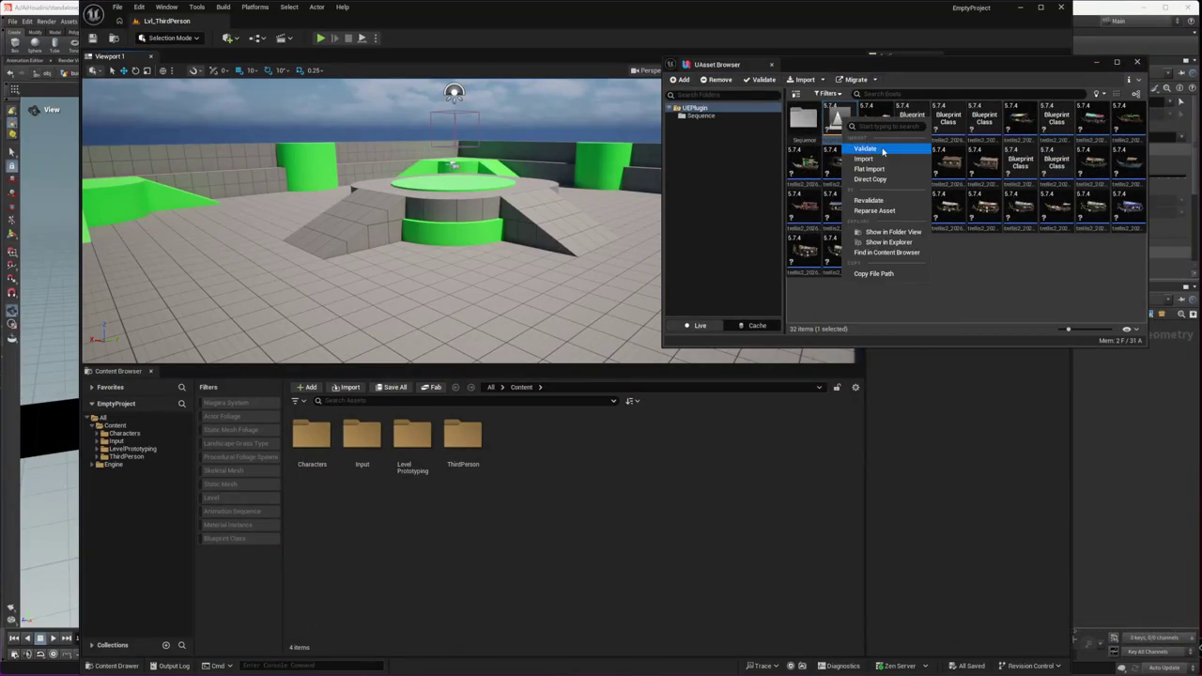
click(865, 148)
click(700, 110)
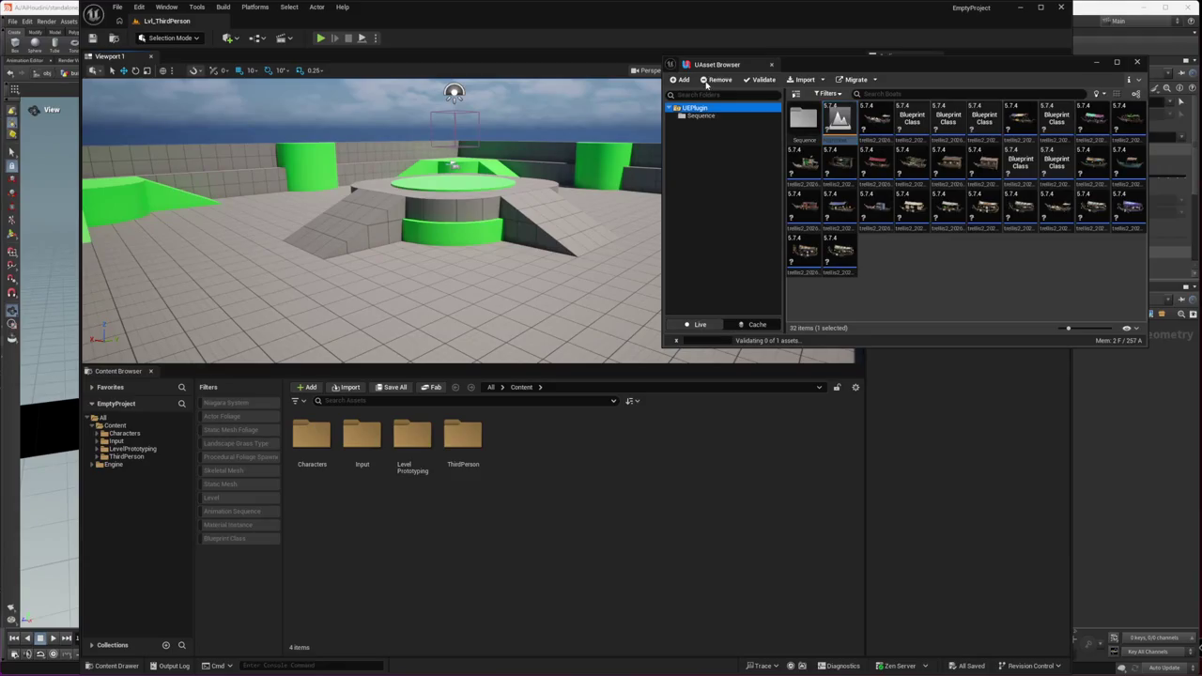
click(682, 81)
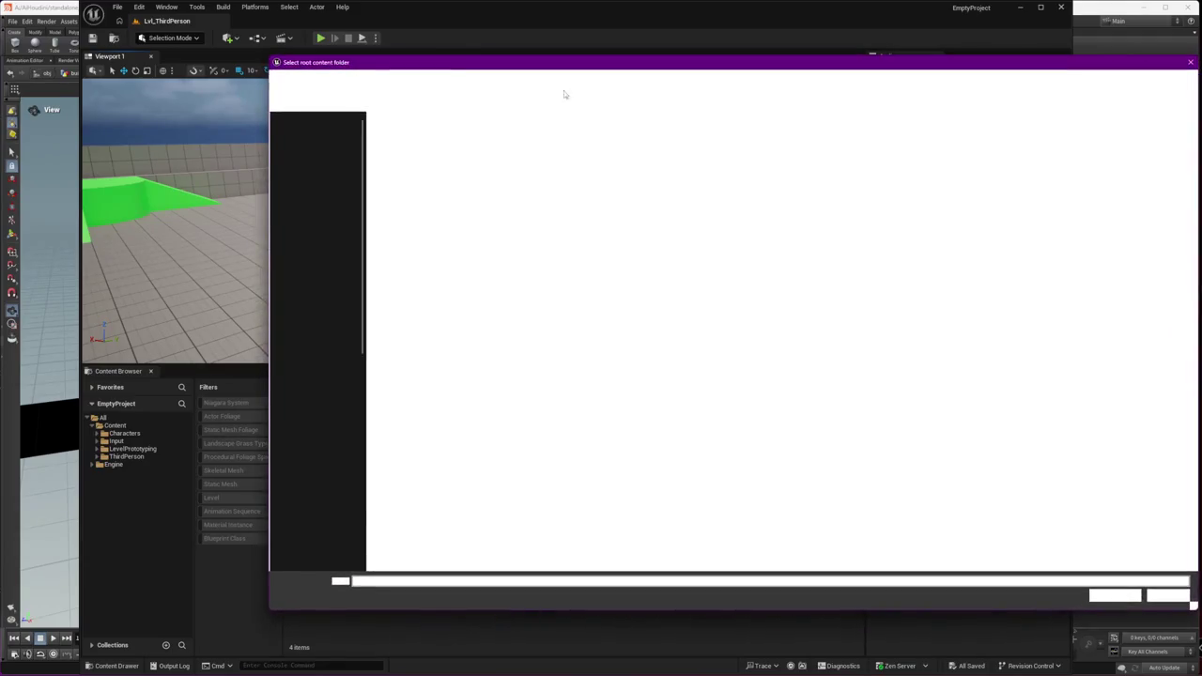
click(507, 83)
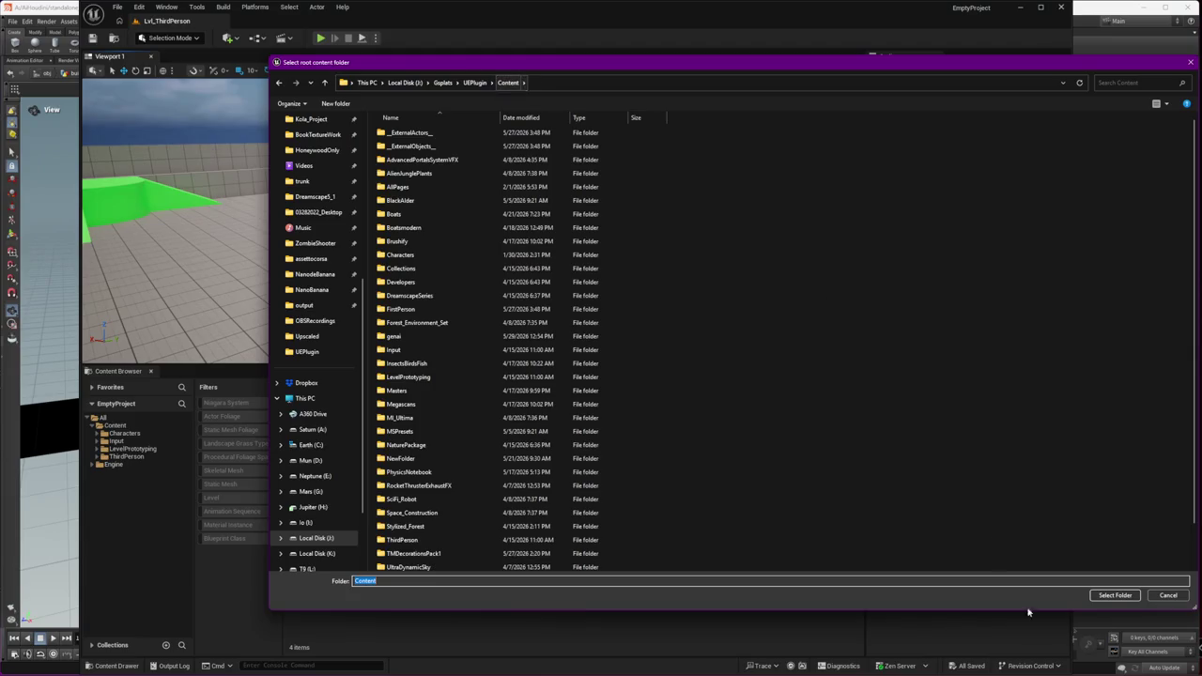
click(1112, 595)
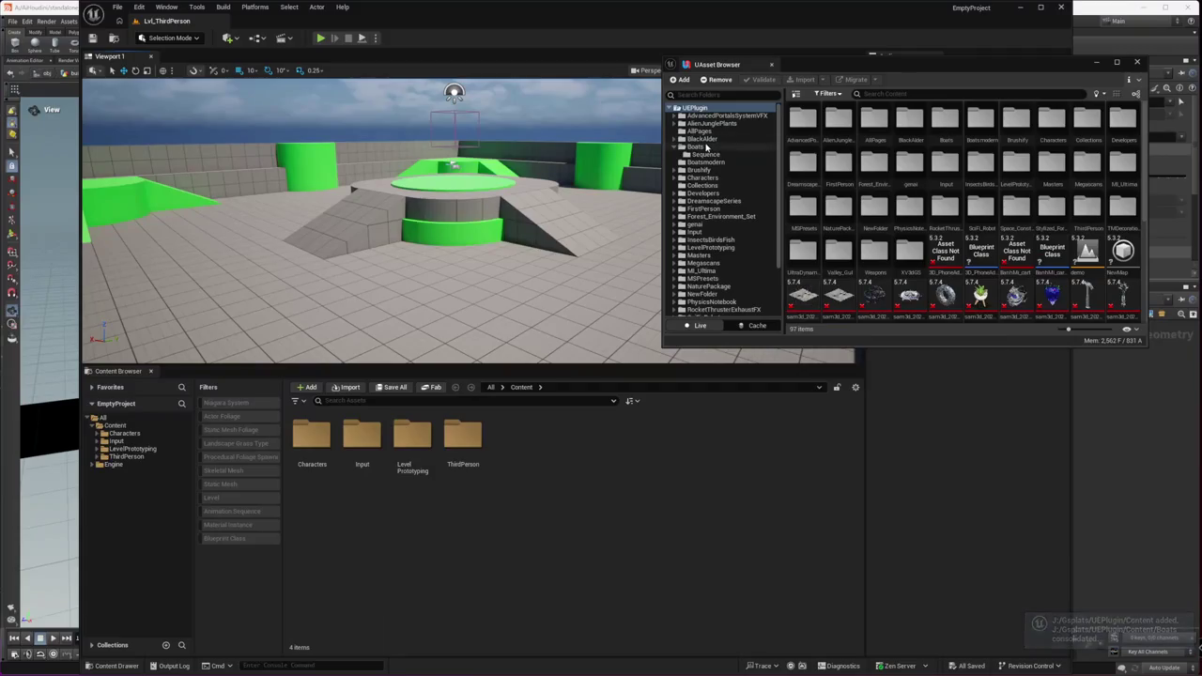
Step: In Boats, import the first boat asset into the project and revalidate it
click(695, 146)
click(841, 120)
right_click(845, 124)
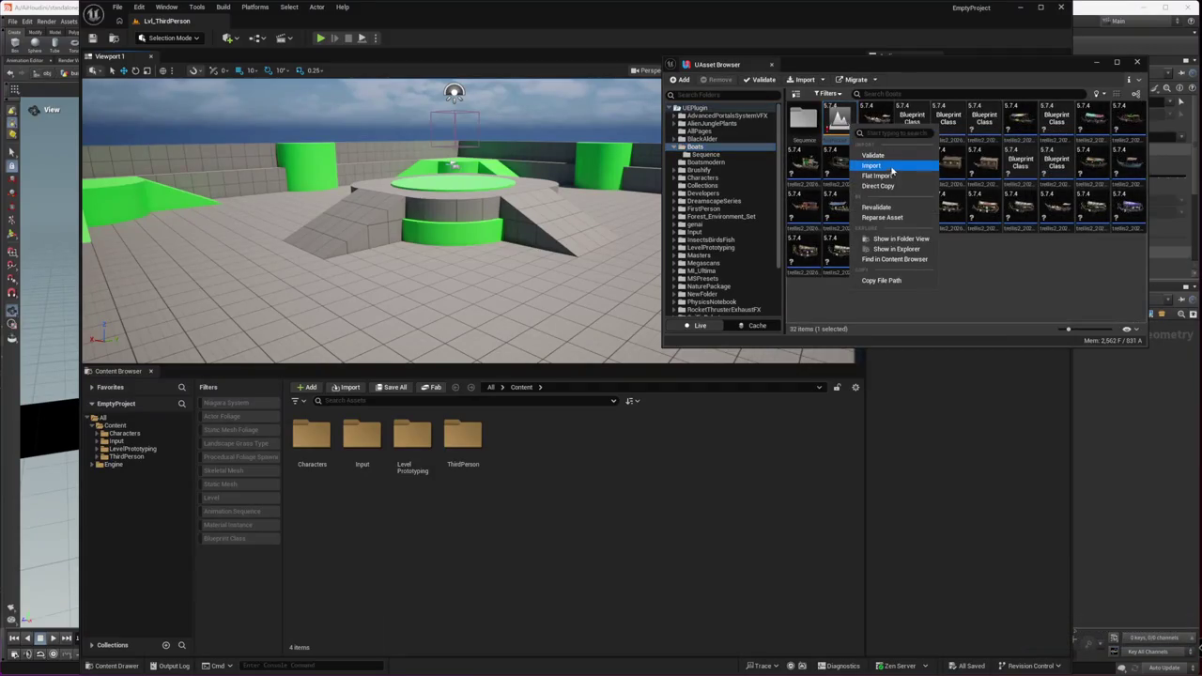
click(873, 166)
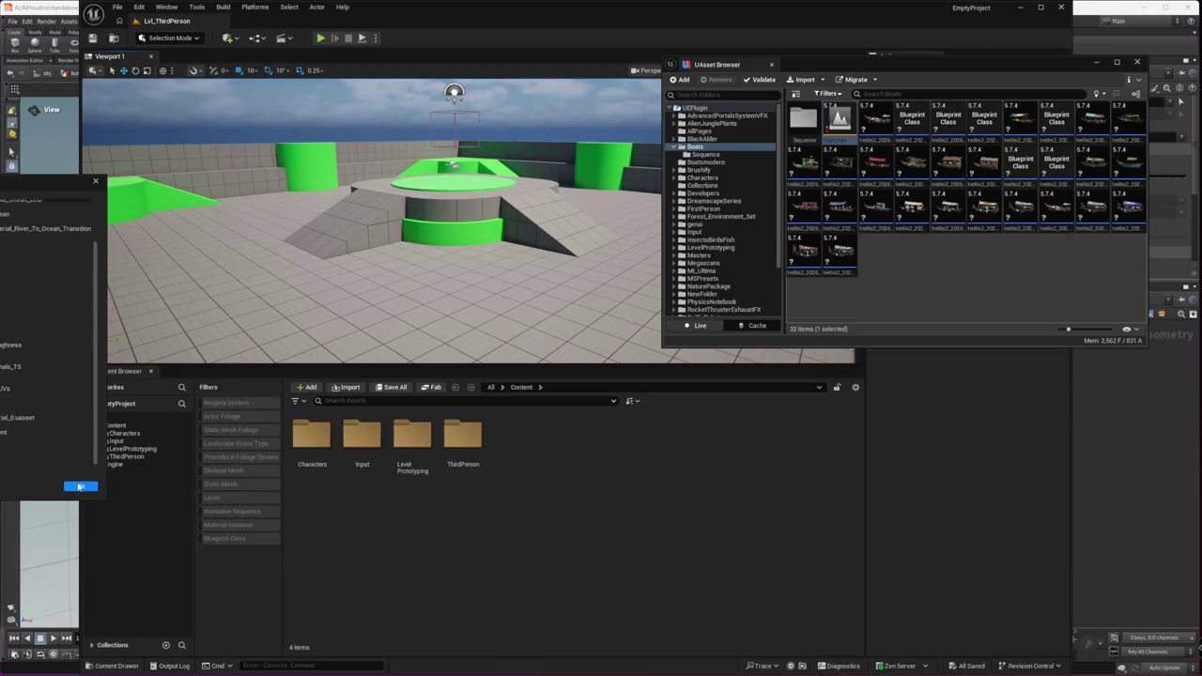
click(80, 486)
right_click(837, 120)
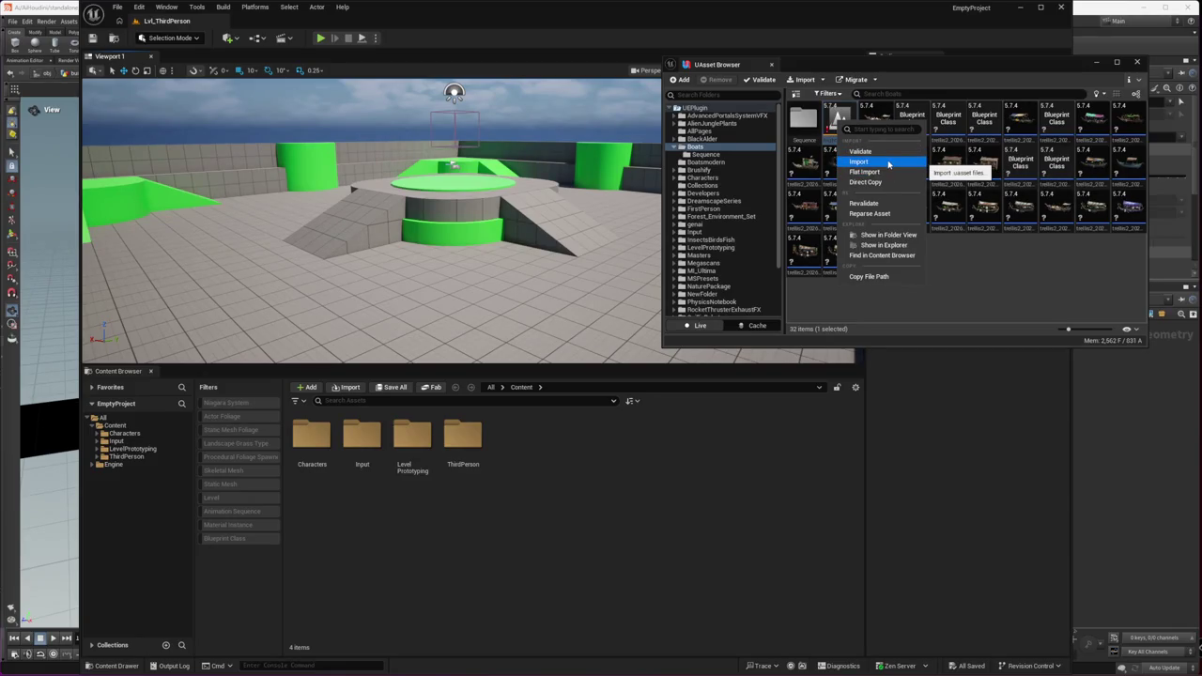
click(879, 204)
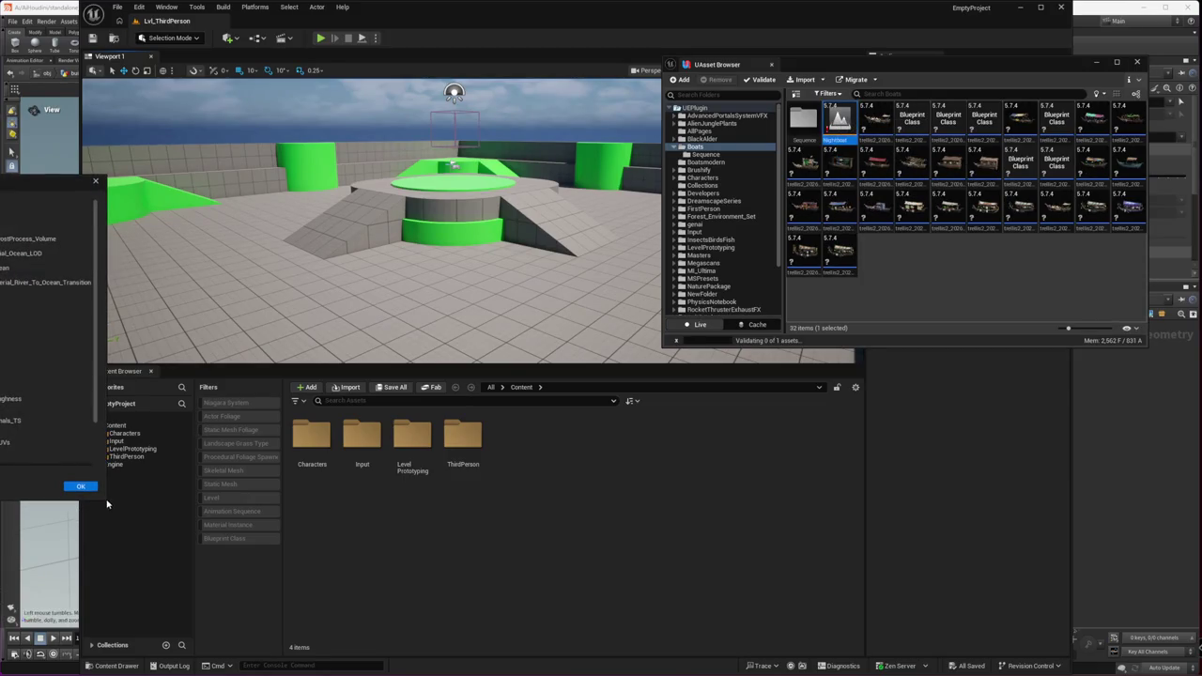
Step: Close the boat asset's validation results, then Alt+Tab to VS Code and back
scroll(103, 404, down, 2)
scroll(103, 435, up, 2)
click(95, 181)
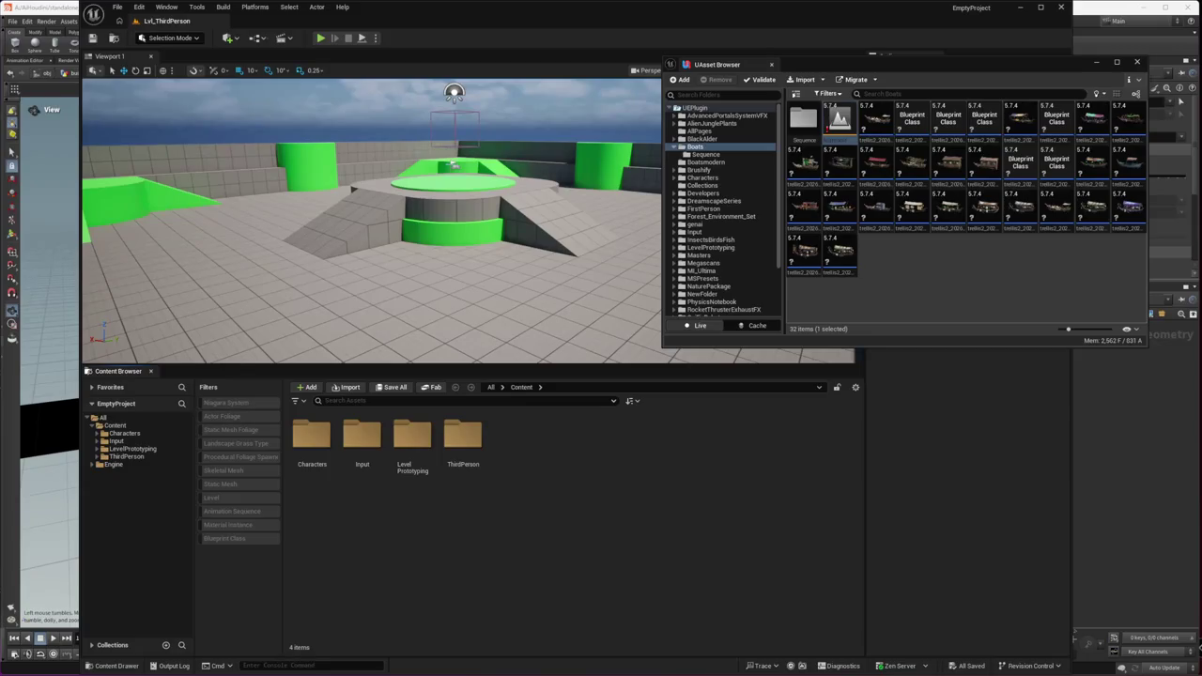
key(alt+Tab)
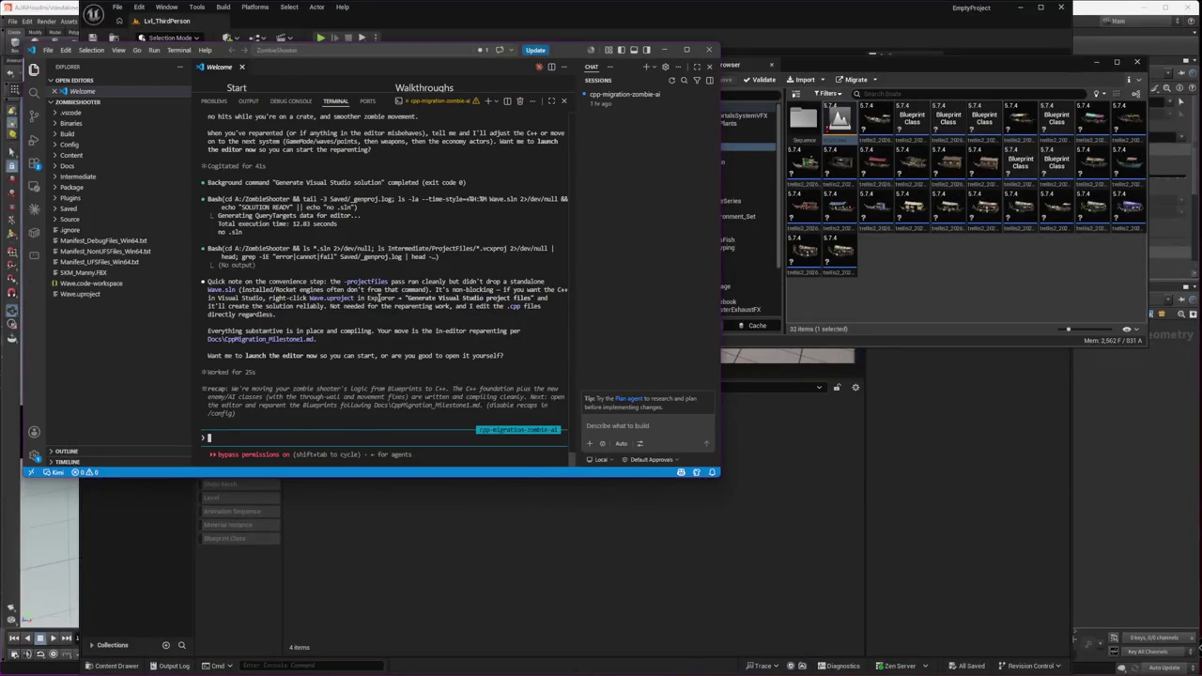
key(alt+Tab)
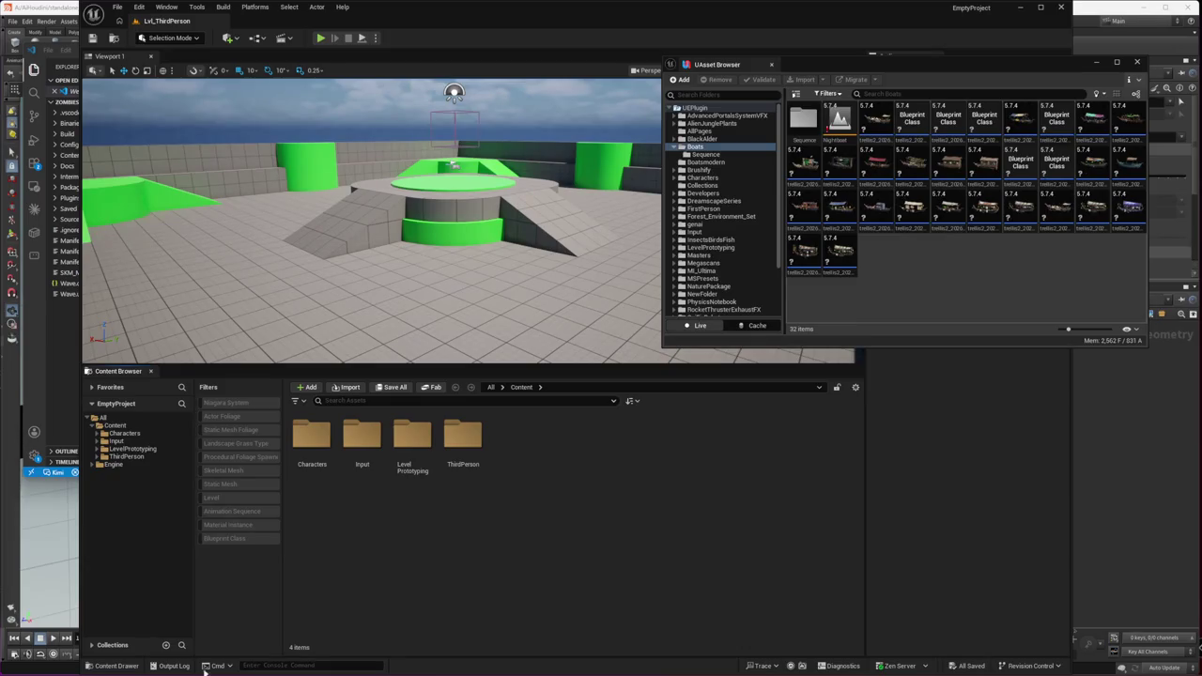
Step: Re-validate a single boat asset, then close its actions menu without choosing anything
right_click(842, 125)
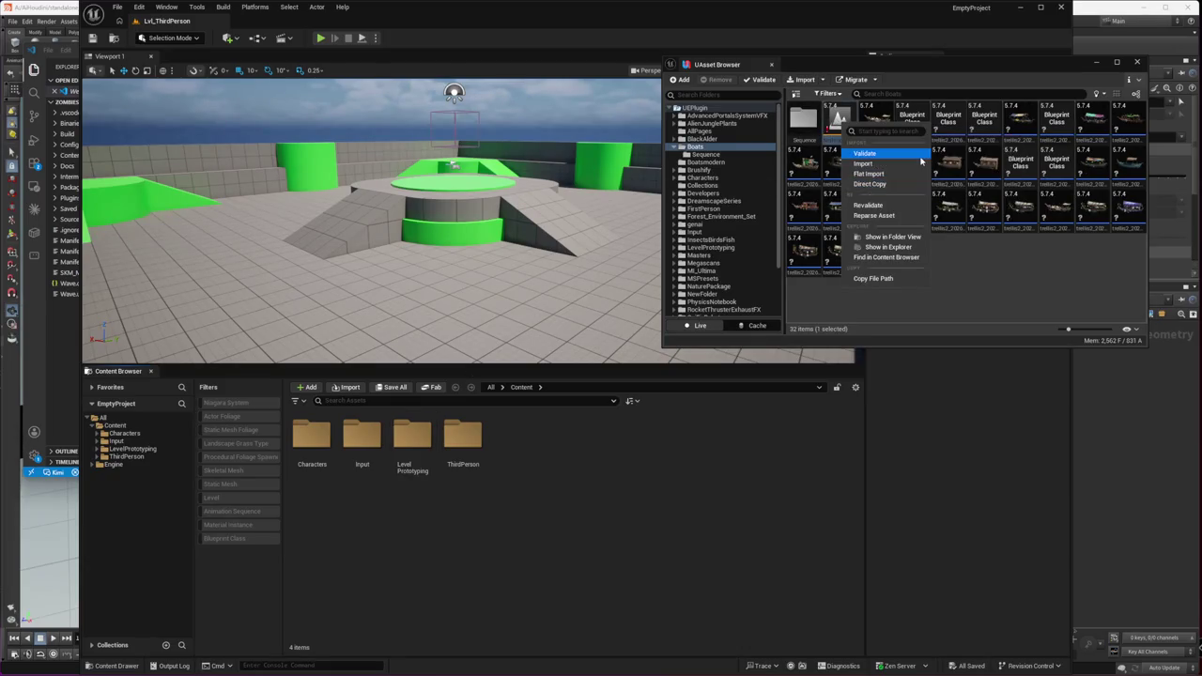
click(916, 154)
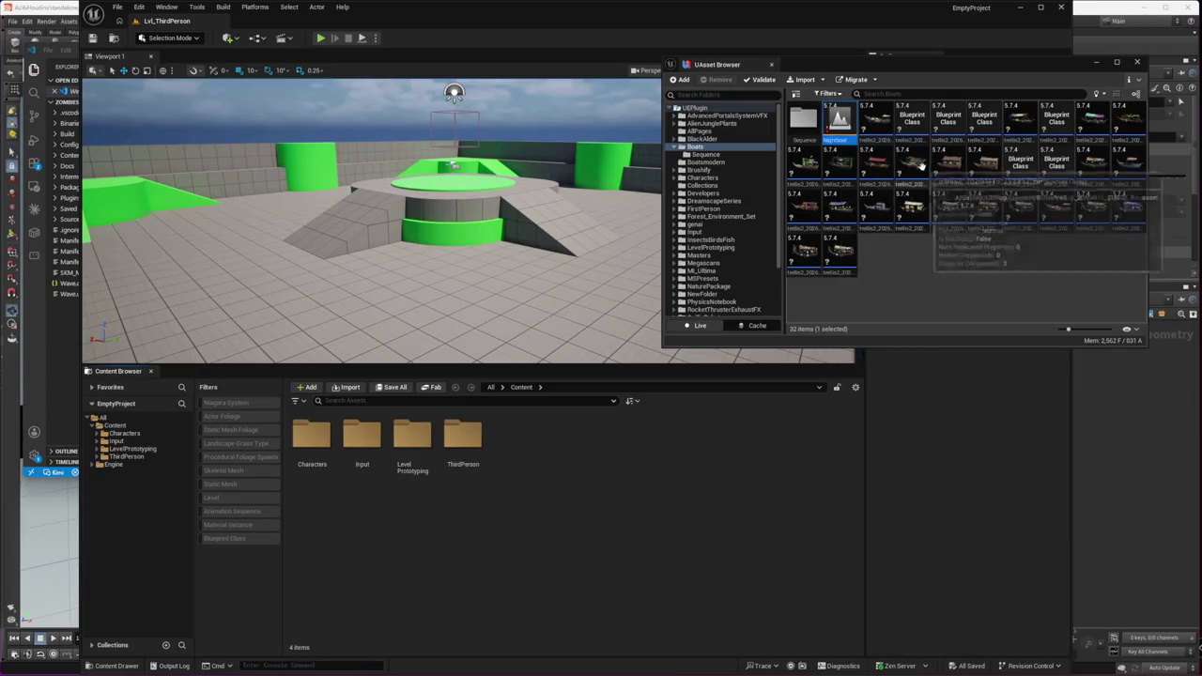
right_click(848, 119)
click(981, 282)
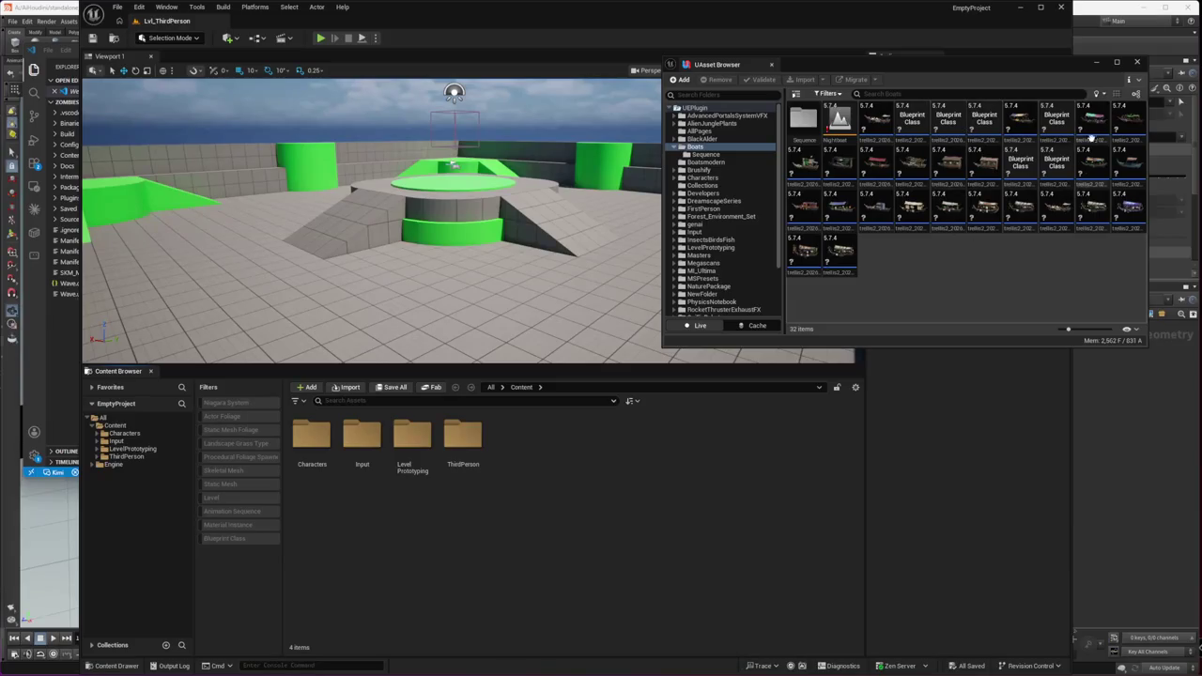
Step: Select the range of 30 boat assets, validate them all, then open the input folder
click(1020, 161)
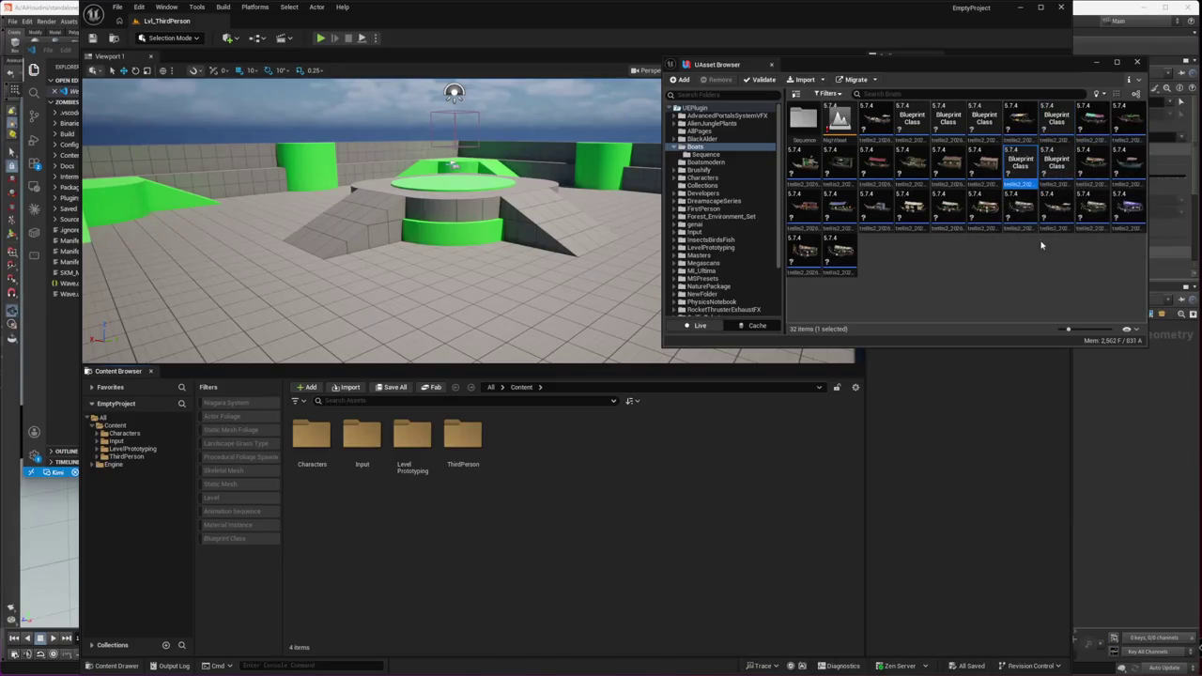
click(876, 120)
shift+click(827, 259)
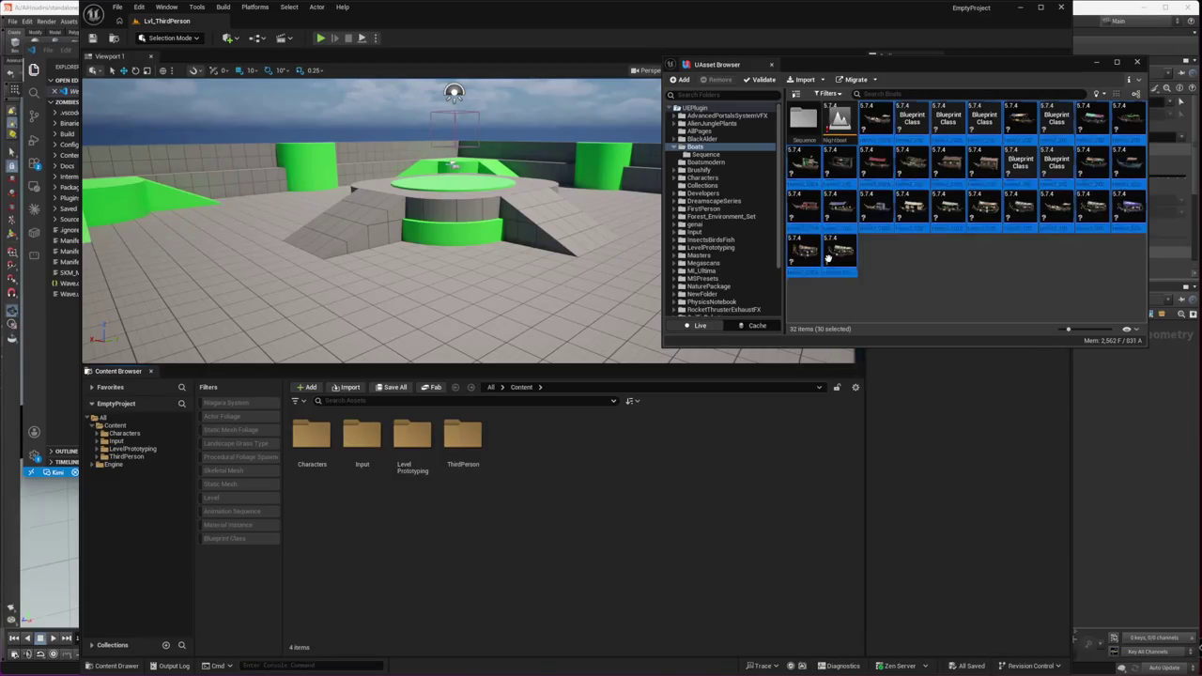
right_click(838, 259)
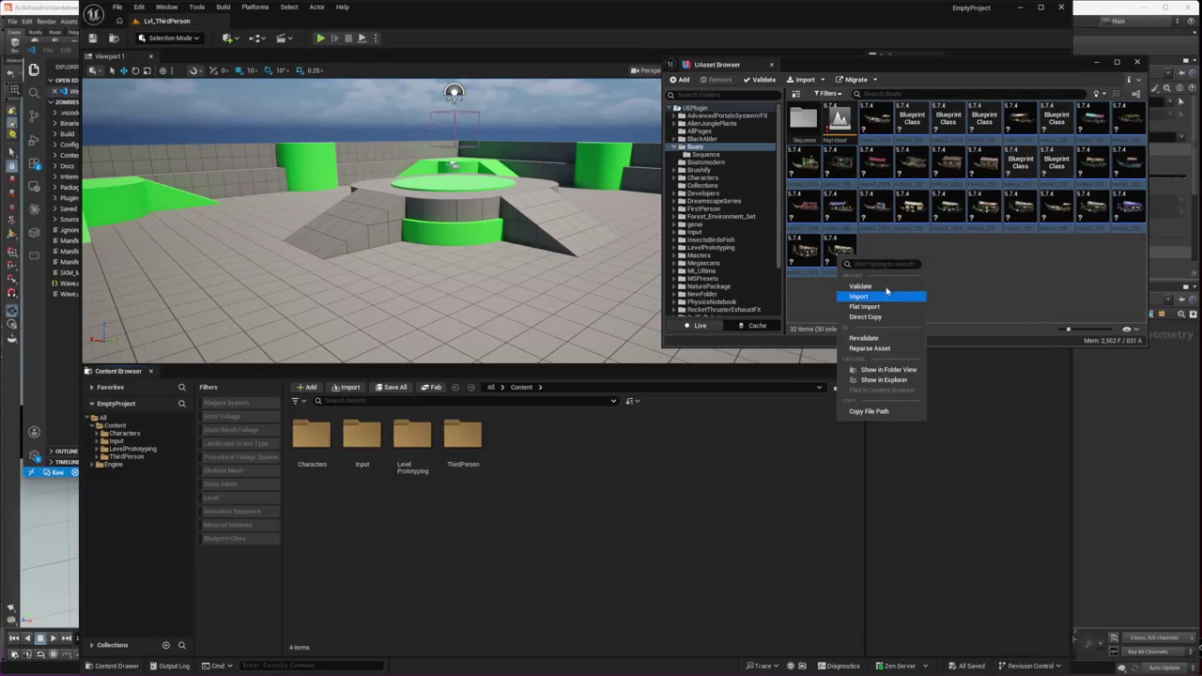
click(880, 285)
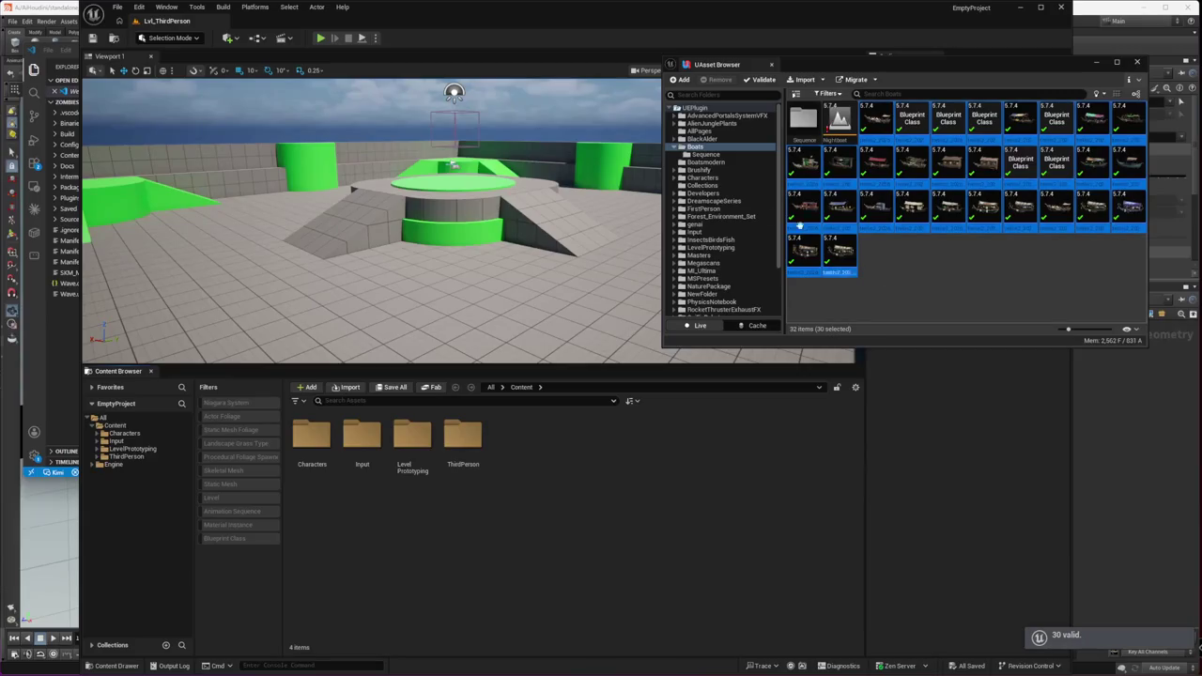
click(735, 232)
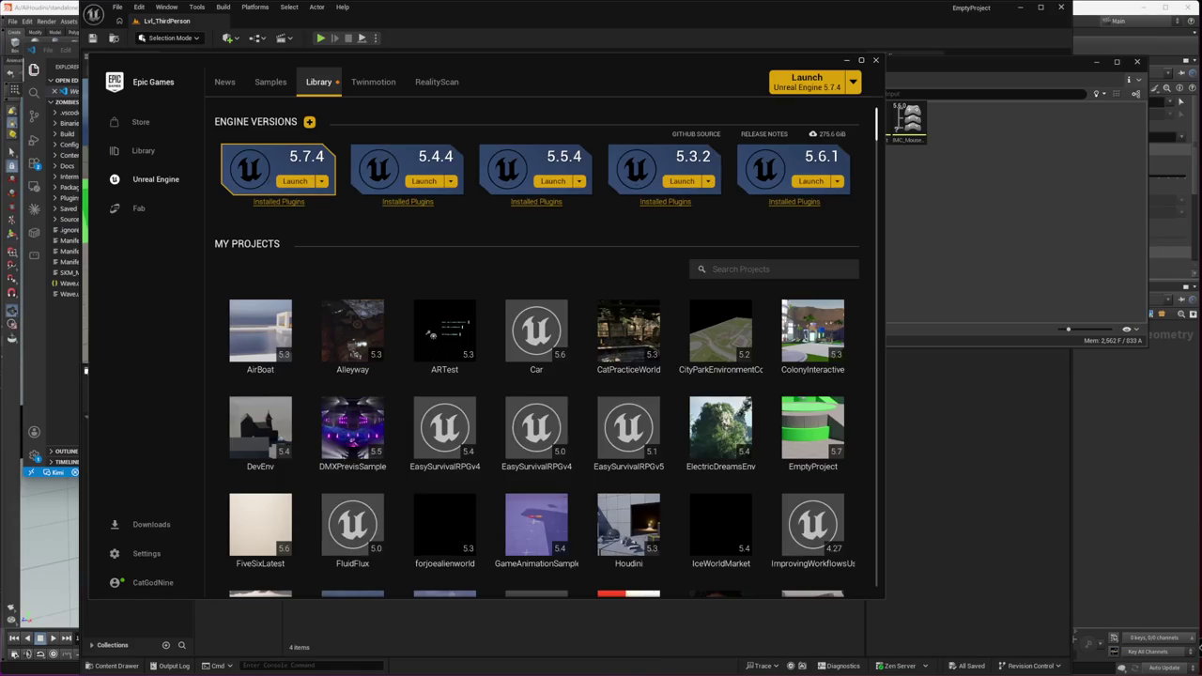
scroll(784, 502, down, 2)
Step: Launch the XV3DGS project (Unreal Engine 5.7) from the Library, then minimize the launcher
scroll(784, 502, down, 3)
scroll(784, 502, down, 3)
scroll(784, 503, down, 2)
scroll(773, 499, down, 1)
double_click(739, 489)
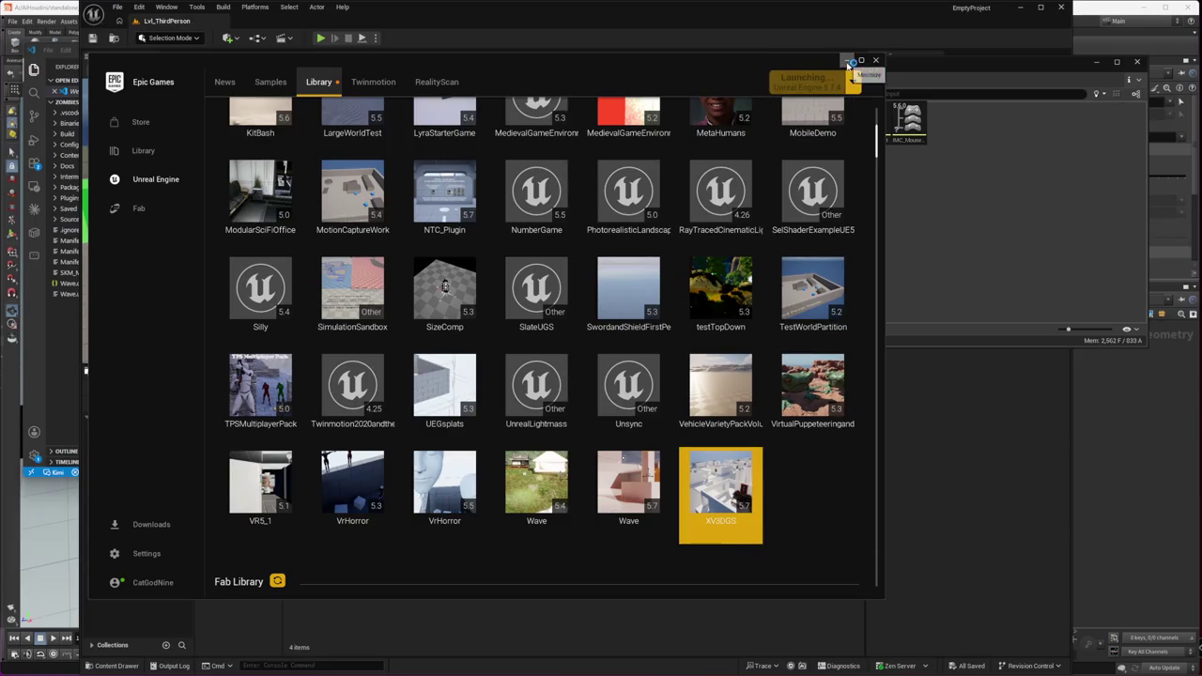
click(848, 62)
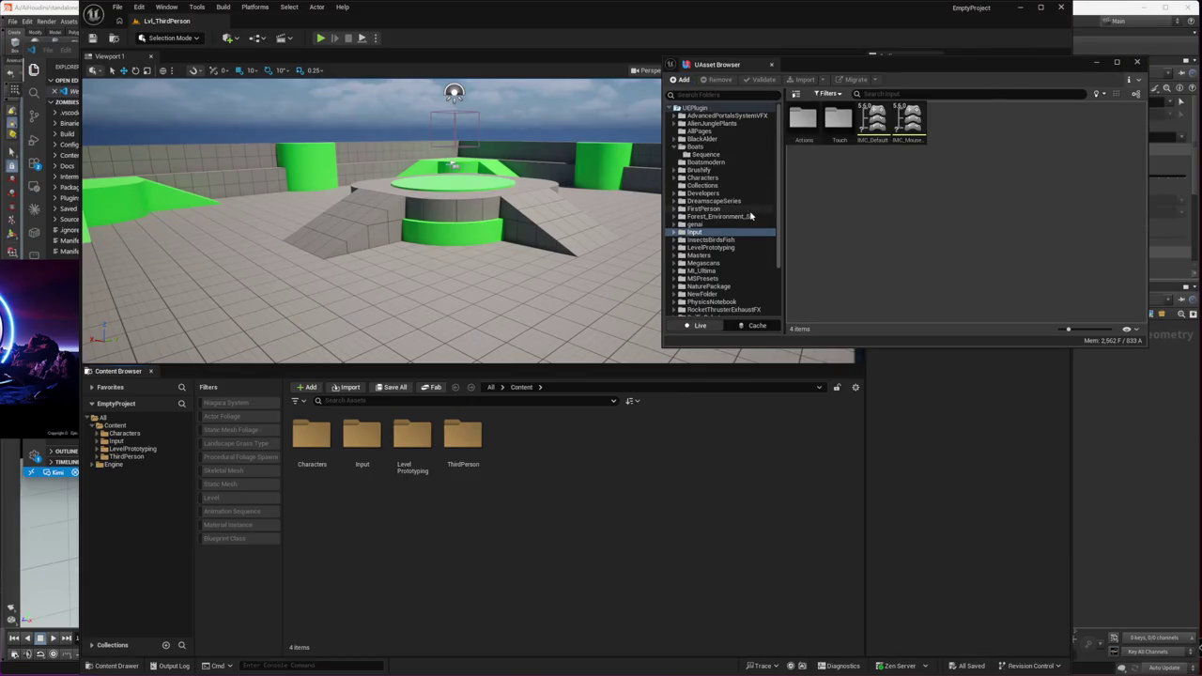
Step: Browse the AllPages, UEPlugin and Boats folders, ending in UEPlugin's NewFolder with 53 items
click(724, 131)
click(699, 108)
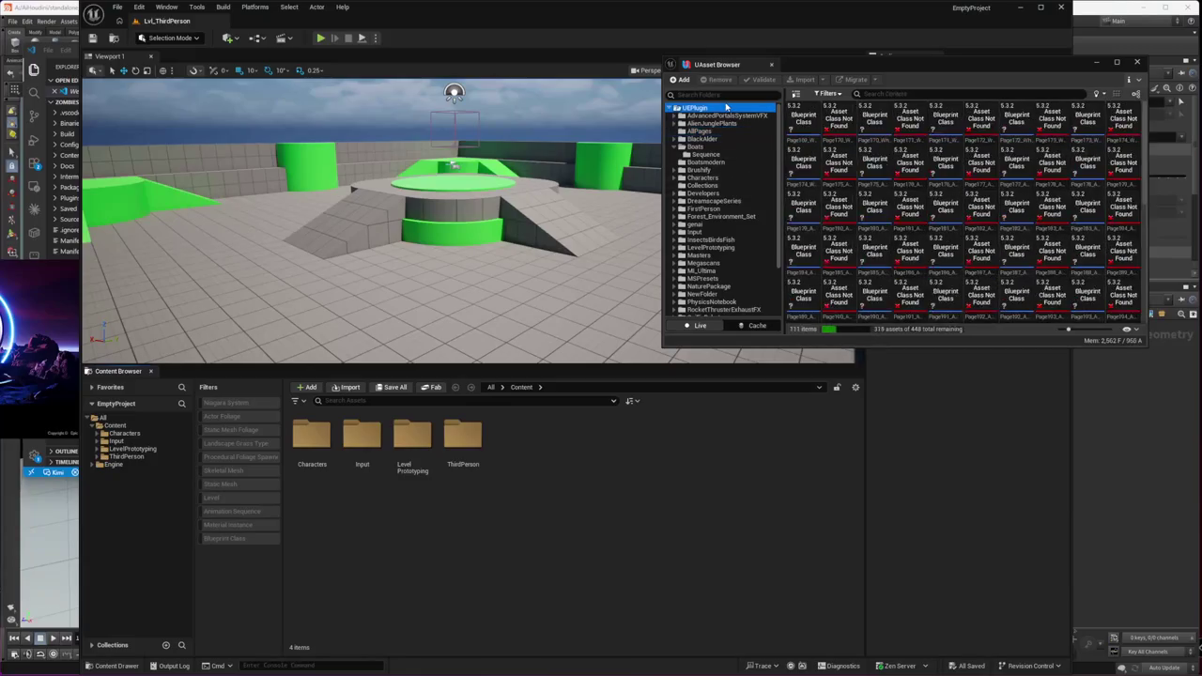
click(1096, 263)
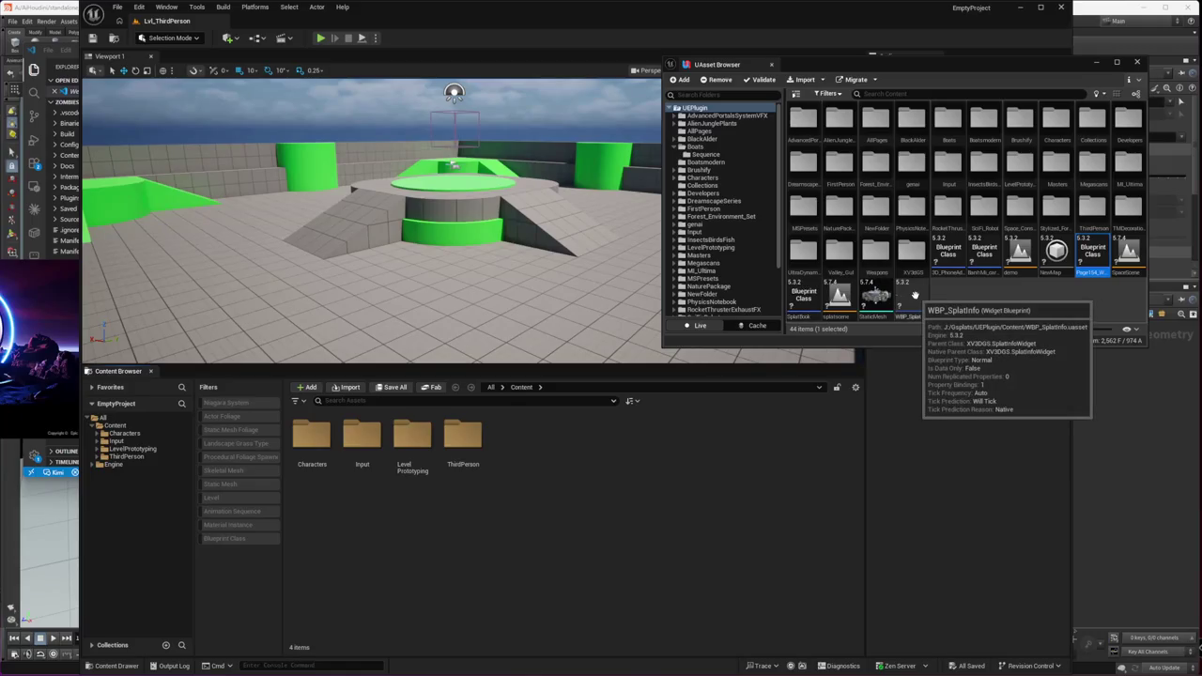
click(723, 148)
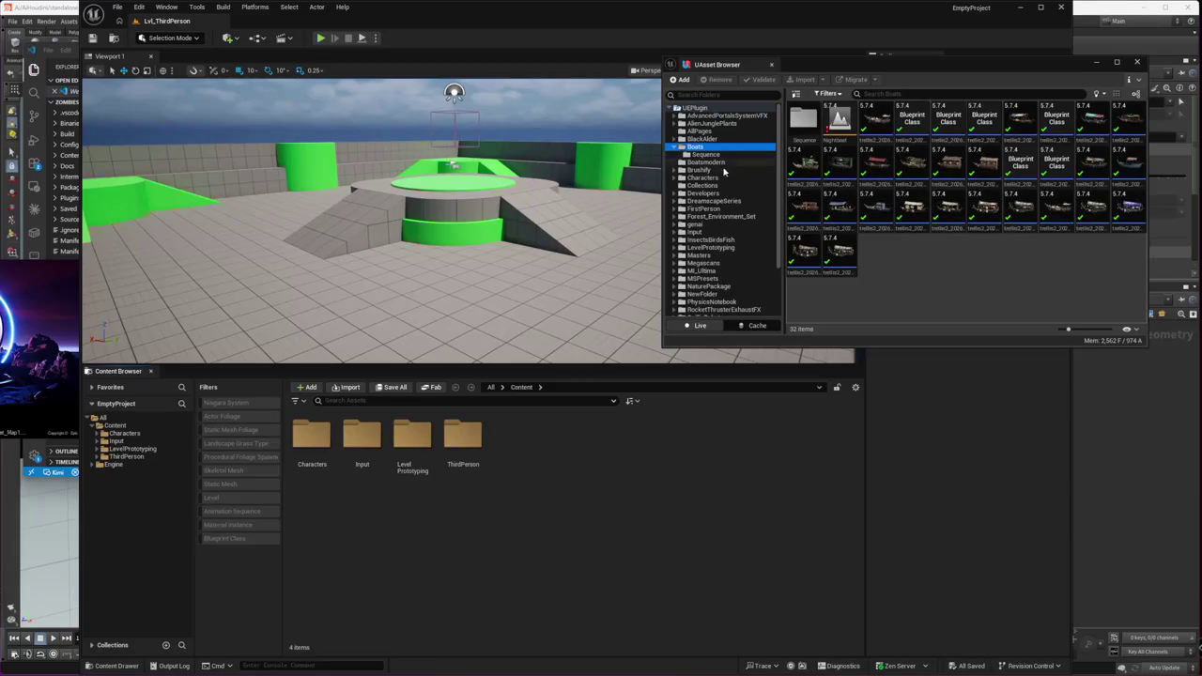
scroll(723, 216, down, 2)
click(704, 263)
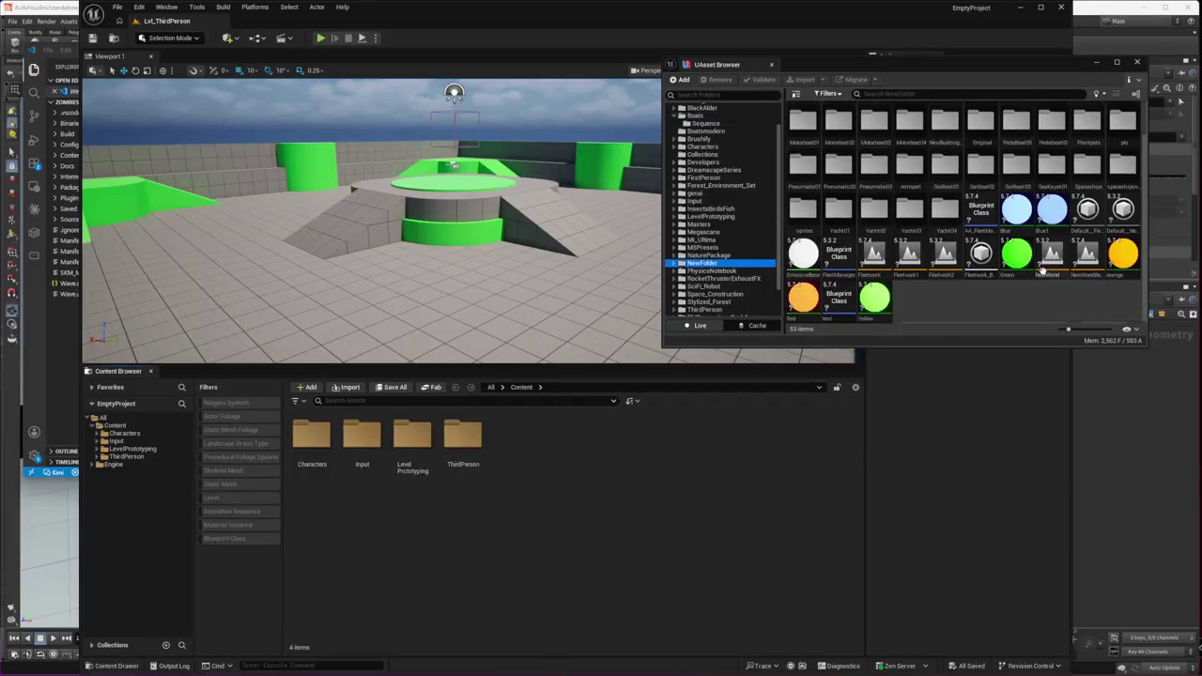
Step: Validate the AA_FleetManager_Bp Blueprint in NewFolder, dismissing the result dialog
click(983, 209)
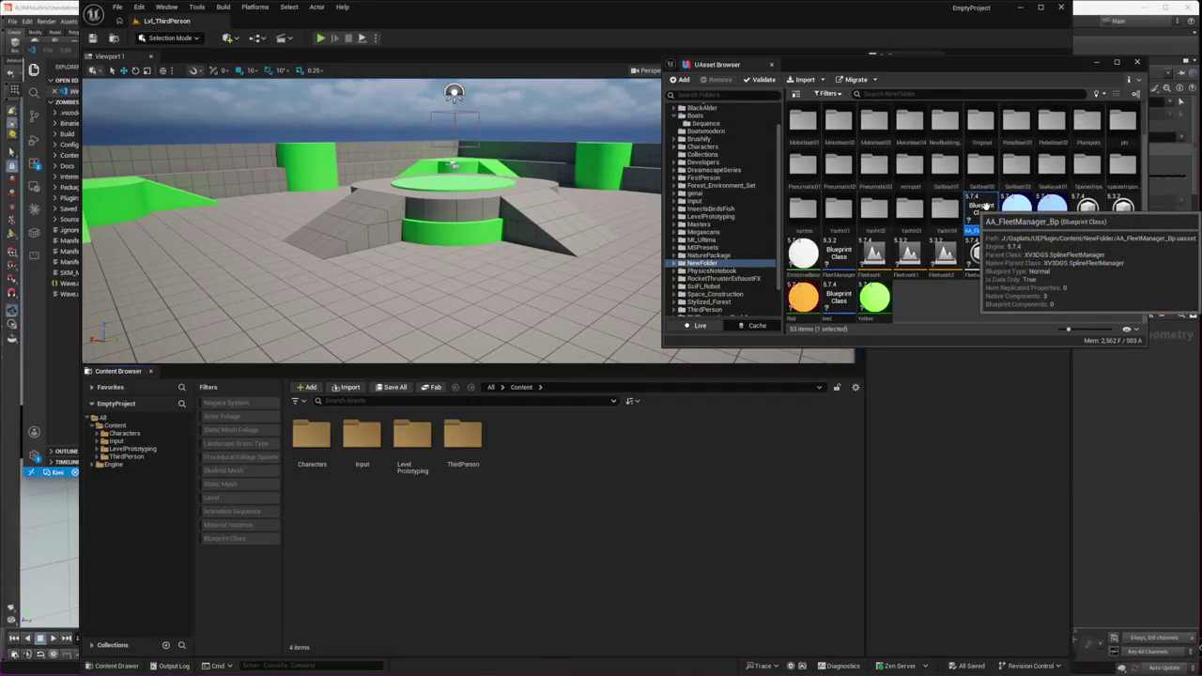
right_click(983, 215)
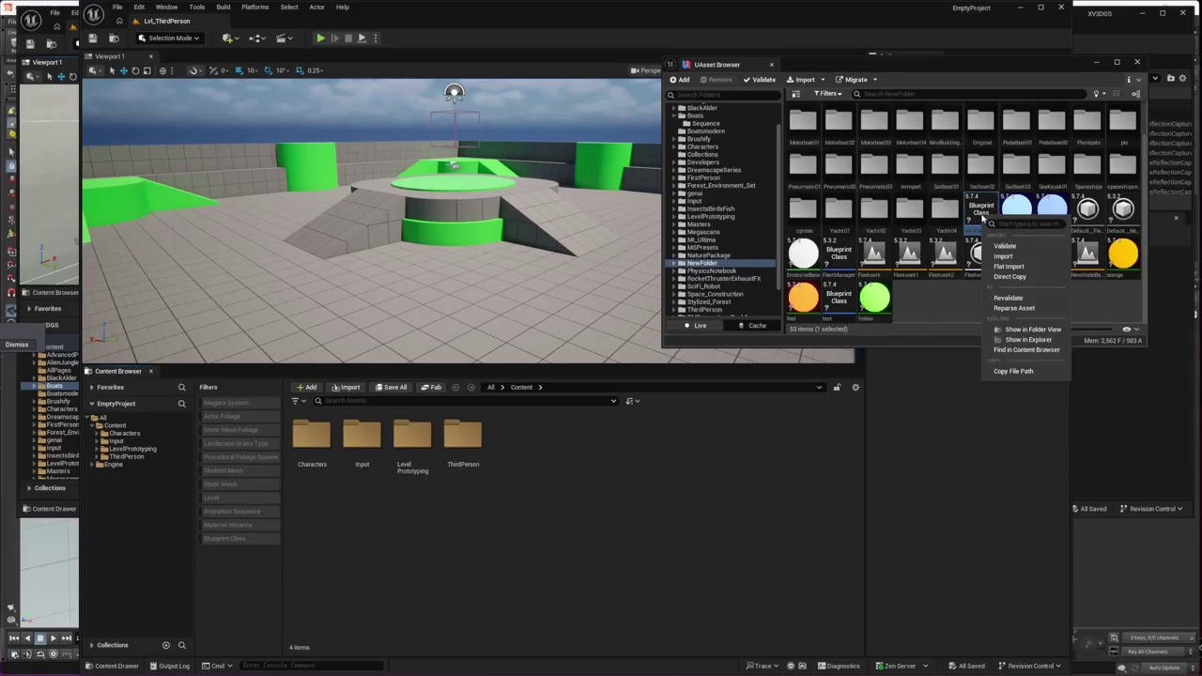
click(1030, 250)
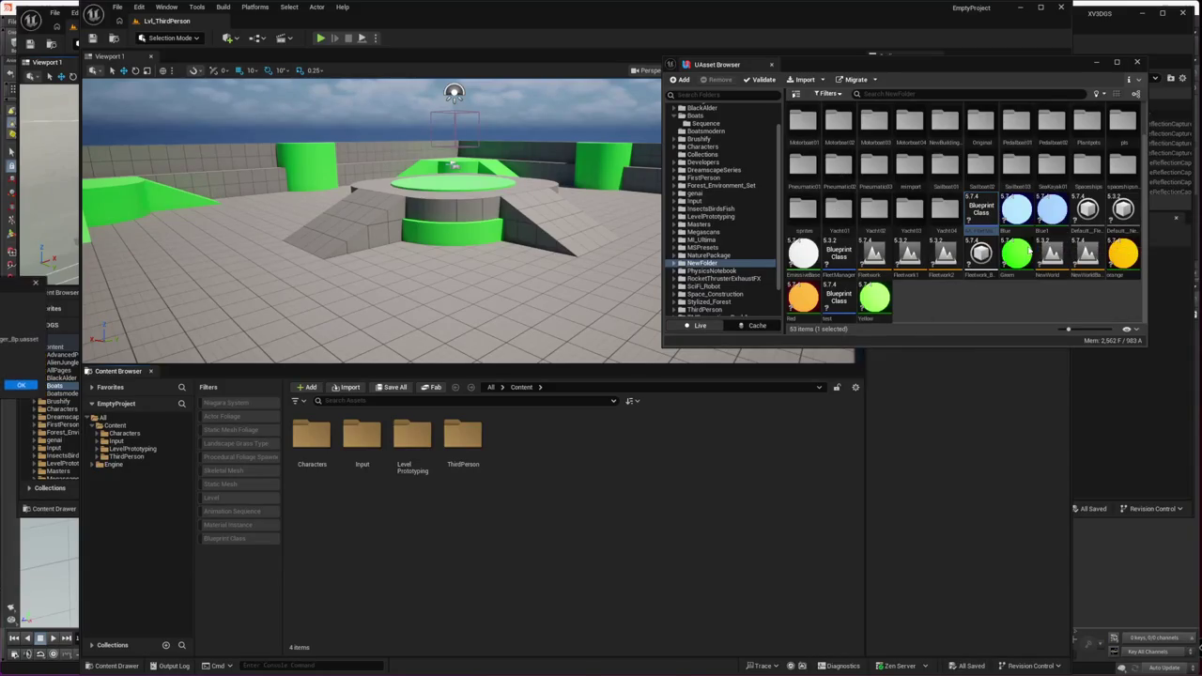
click(20, 386)
right_click(832, 250)
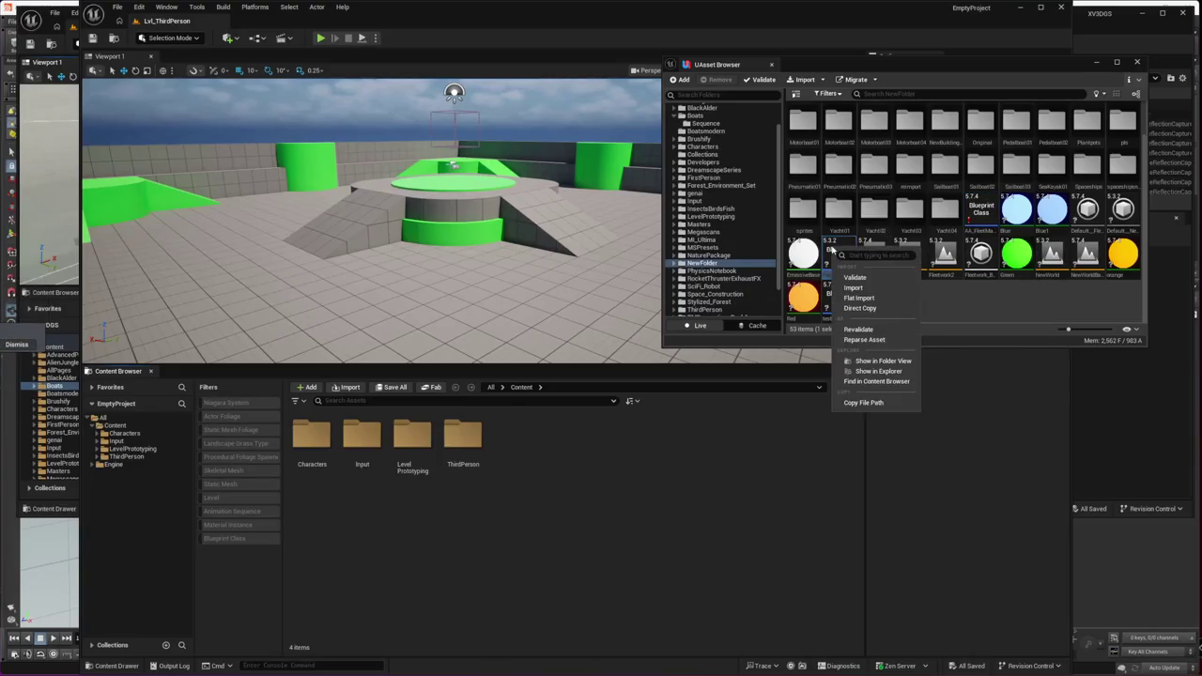
click(878, 279)
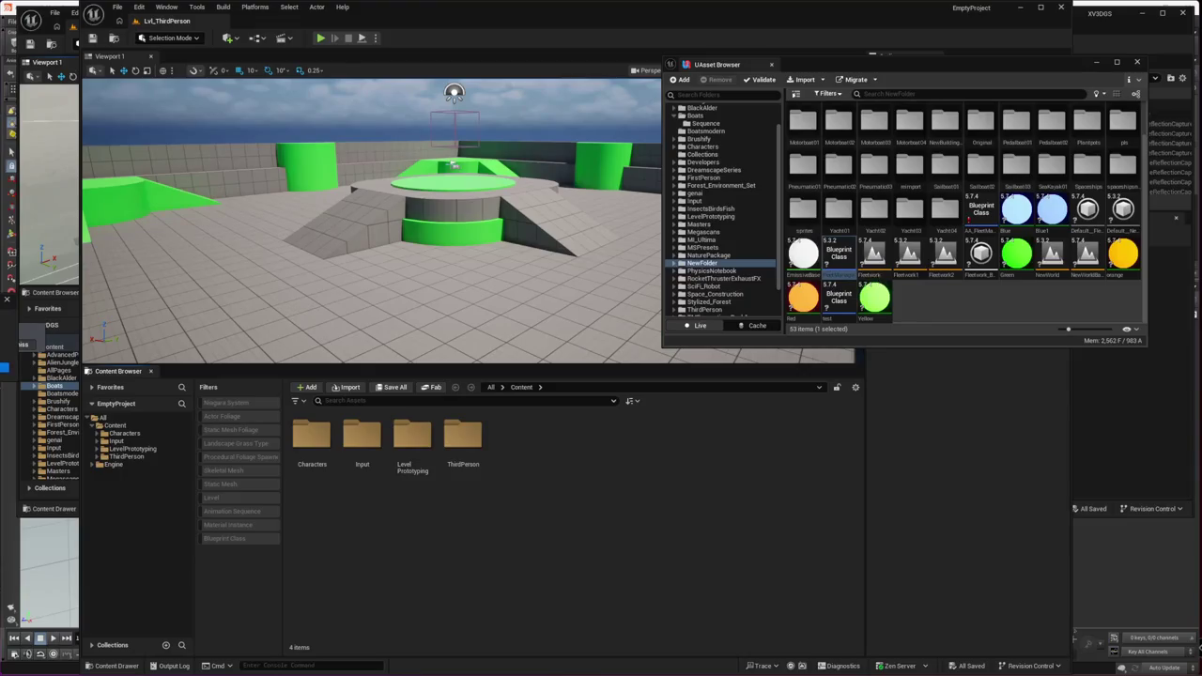
Step: Select the FleetManager and test Blueprints, then switch to the XV3DGS editor window
click(835, 252)
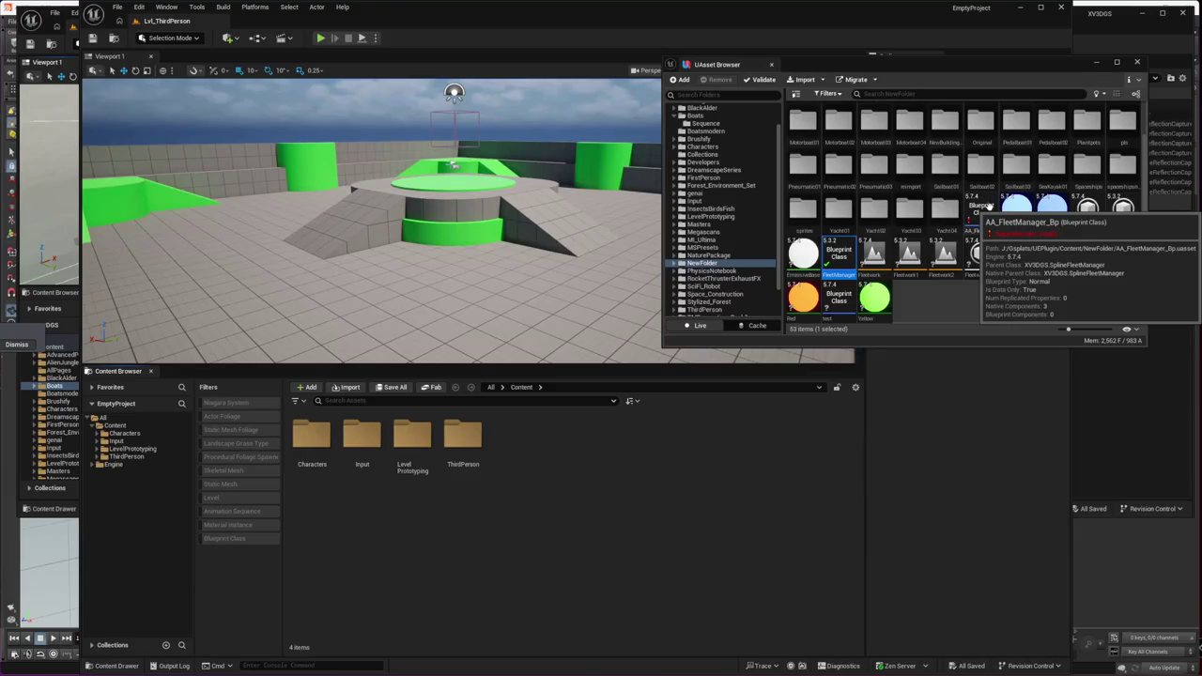
click(836, 299)
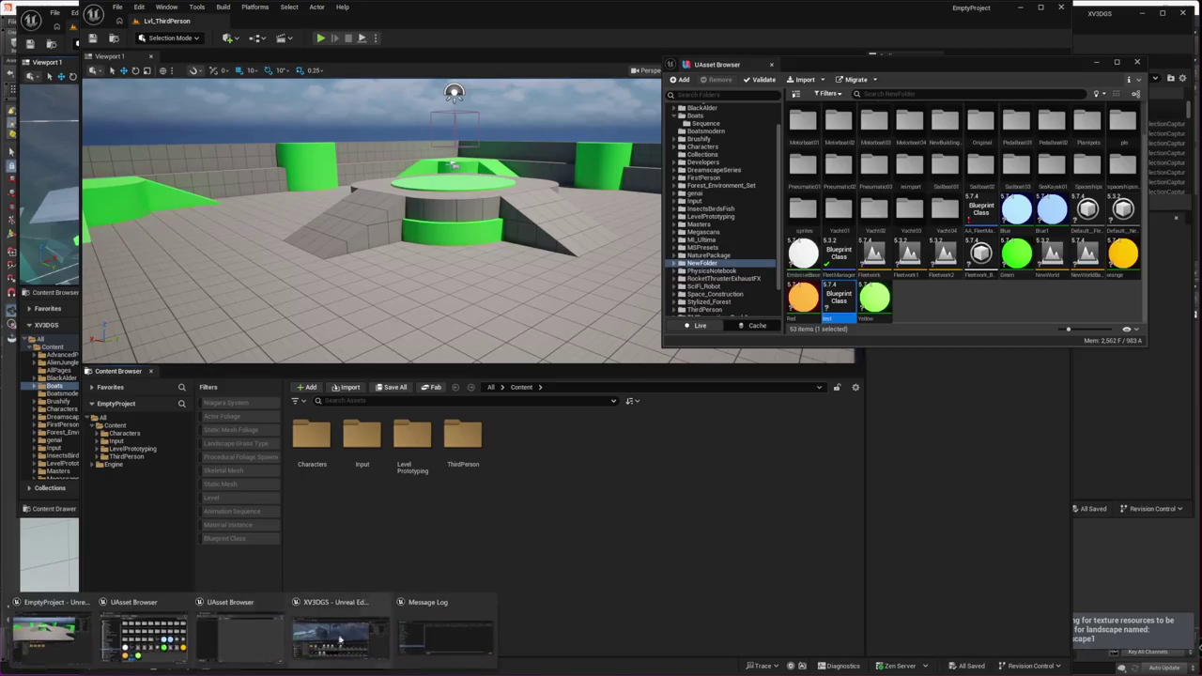
click(353, 625)
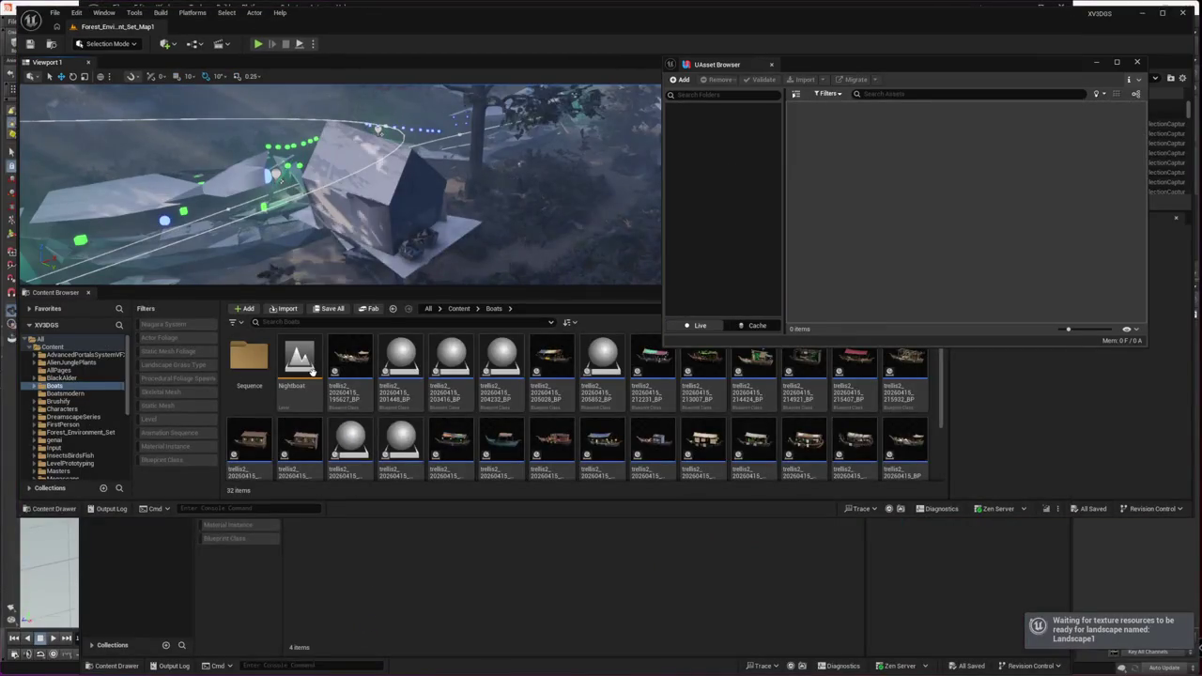
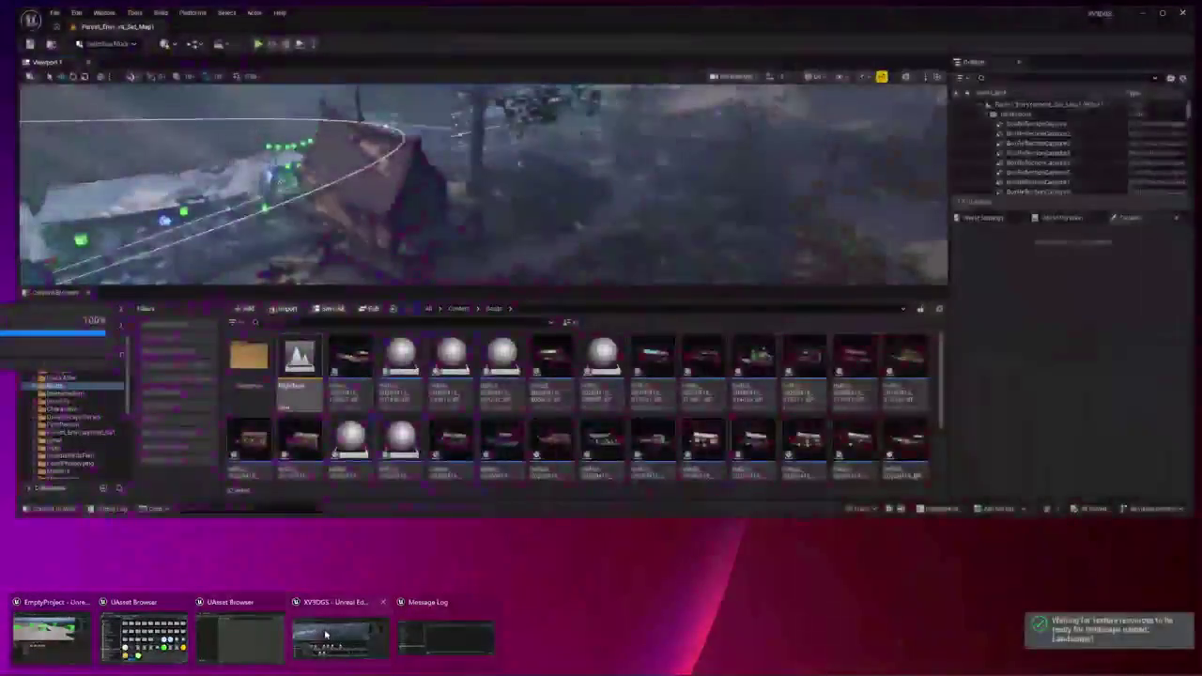
Step: Bring the XV3DGS Unreal Editor window with the forest level to the front
click(331, 601)
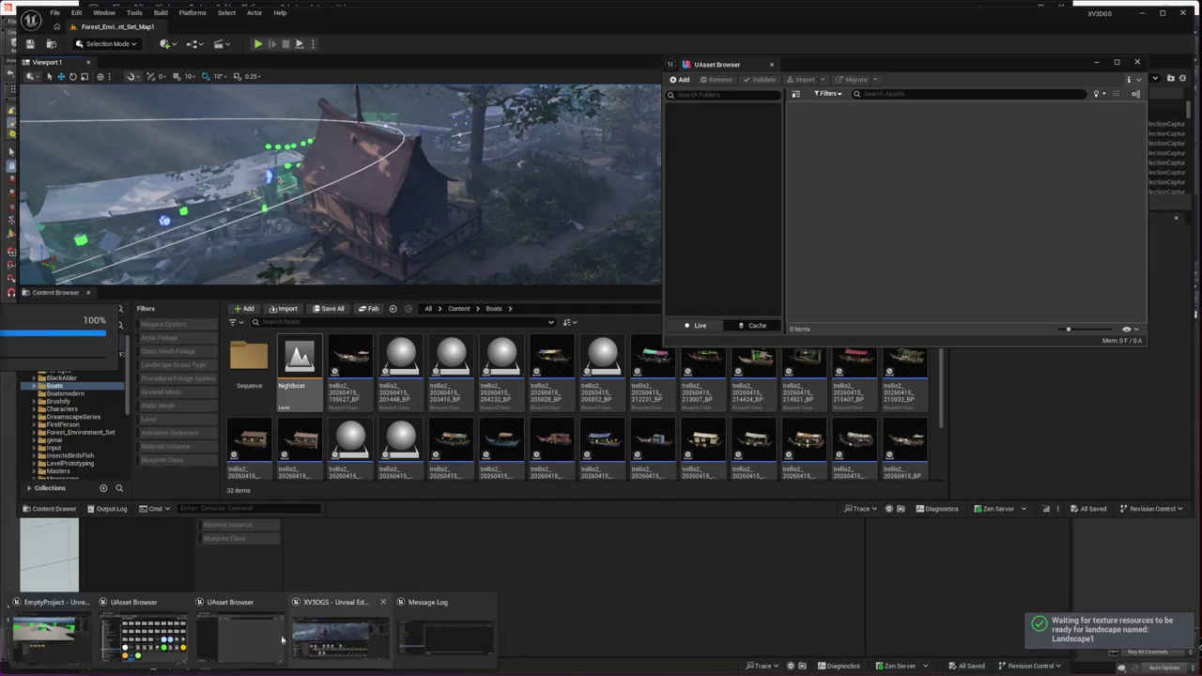
Step: Bring the EmptyProject Unreal Editor window to the front
click(52, 631)
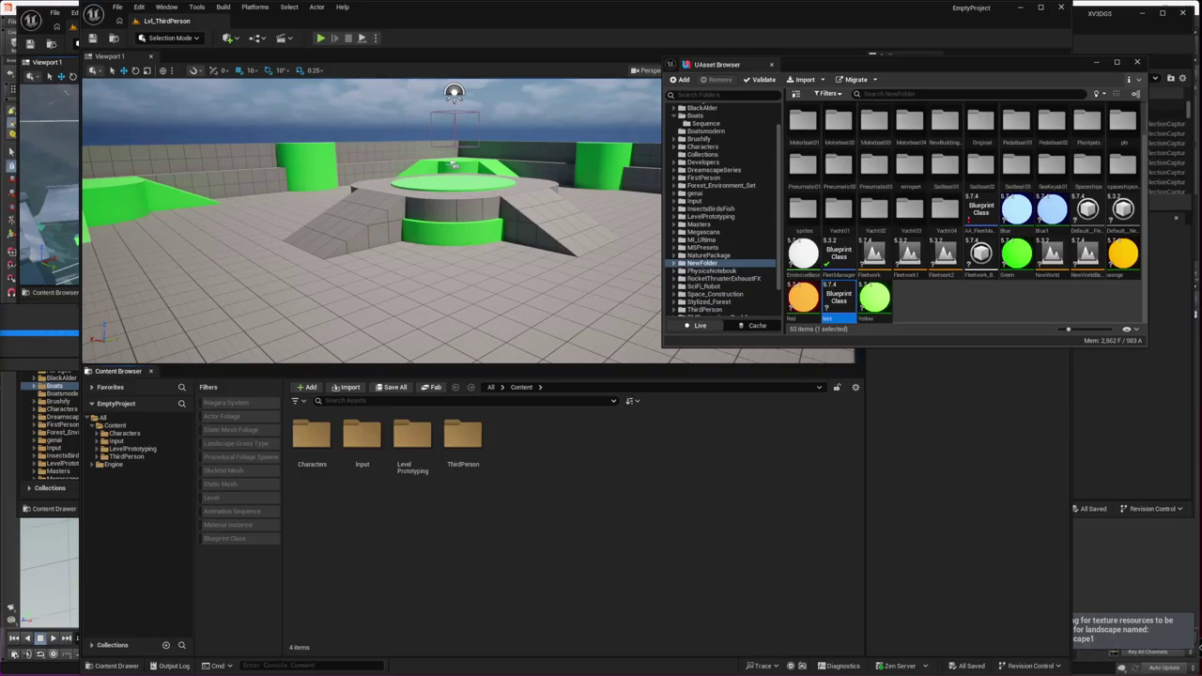
Step: Return to the XV3DGS project, then switch to Houdini's standalone_building_gen_03 file and orbit the view
click(64, 344)
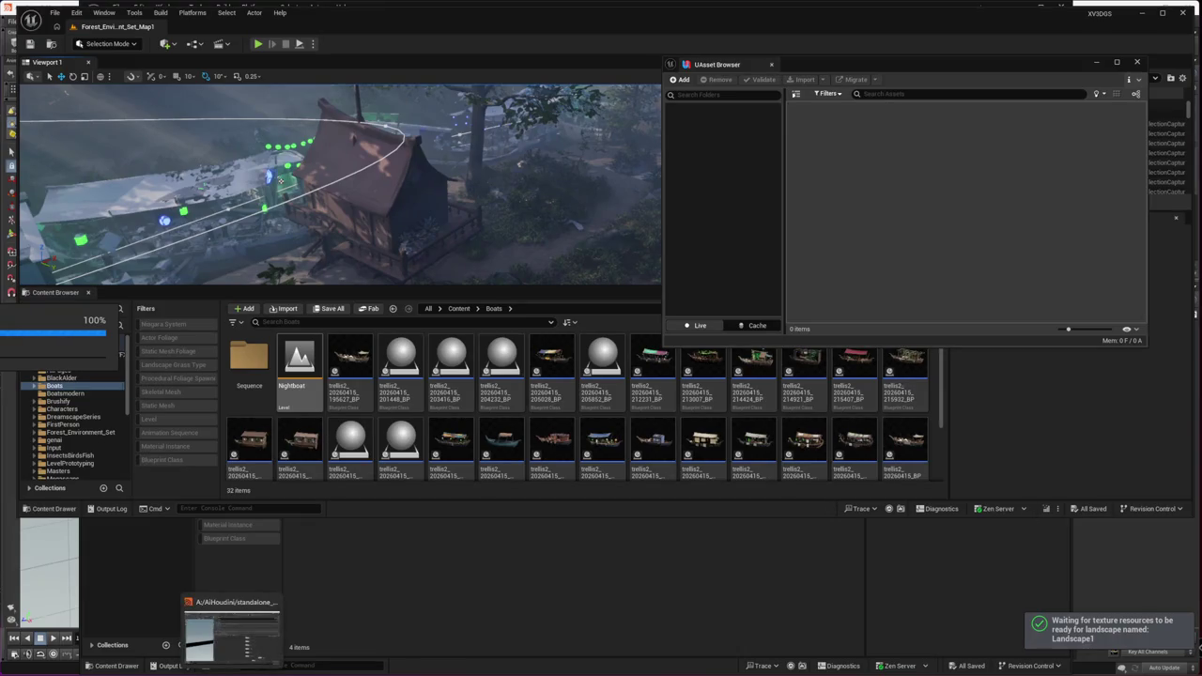
click(232, 624)
mouse_move(281, 507)
mouse_down()
mouse_move(188, 422)
mouse_move(234, 385)
mouse_move(160, 421)
mouse_up()
scroll(1033, 442, down, 3)
scroll(1040, 450, down, 3)
scroll(1039, 449, down, 2)
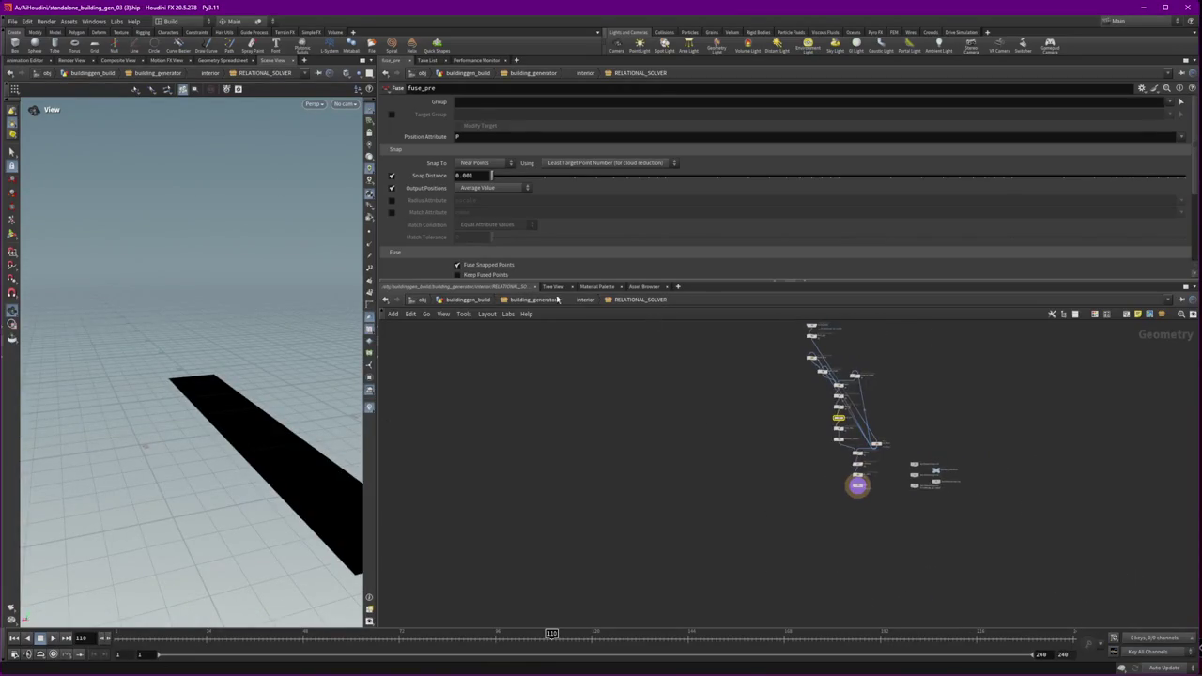
Step: Go up from RELATIONAL_SOLVER to the interior network and zoom around it
click(585, 300)
scroll(826, 415, down, 2)
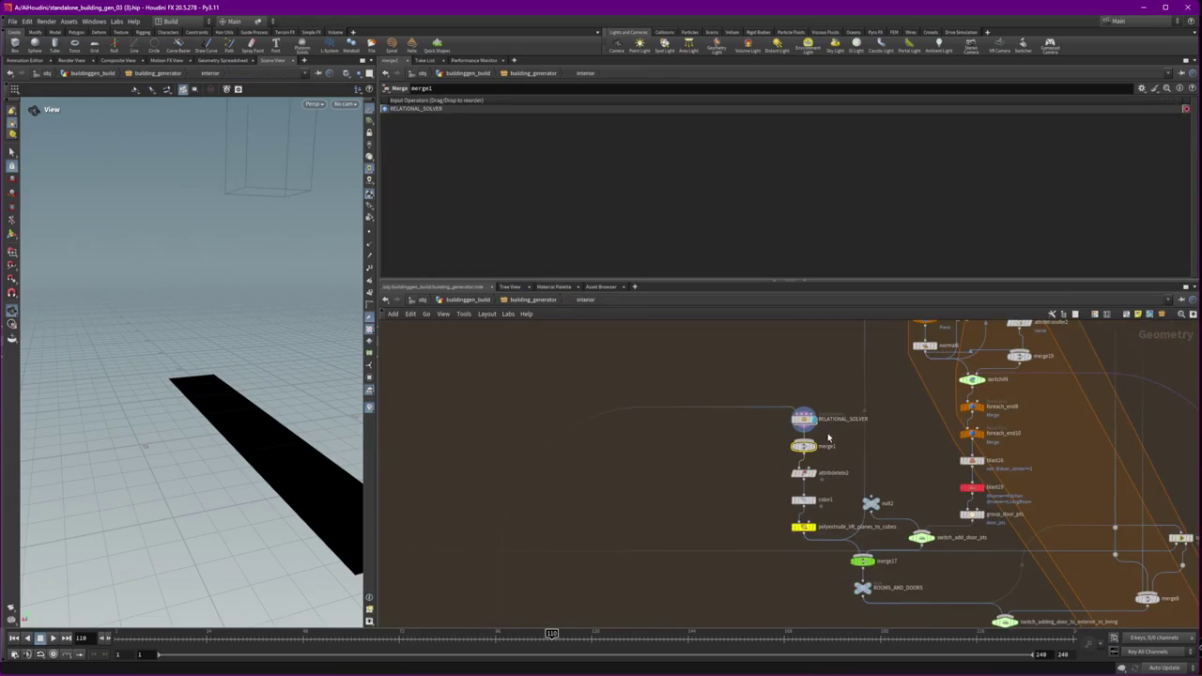
scroll(826, 436, up, 3)
scroll(817, 521, down, 2)
scroll(816, 521, down, 3)
scroll(1097, 549, down, 2)
scroll(1034, 435, down, 2)
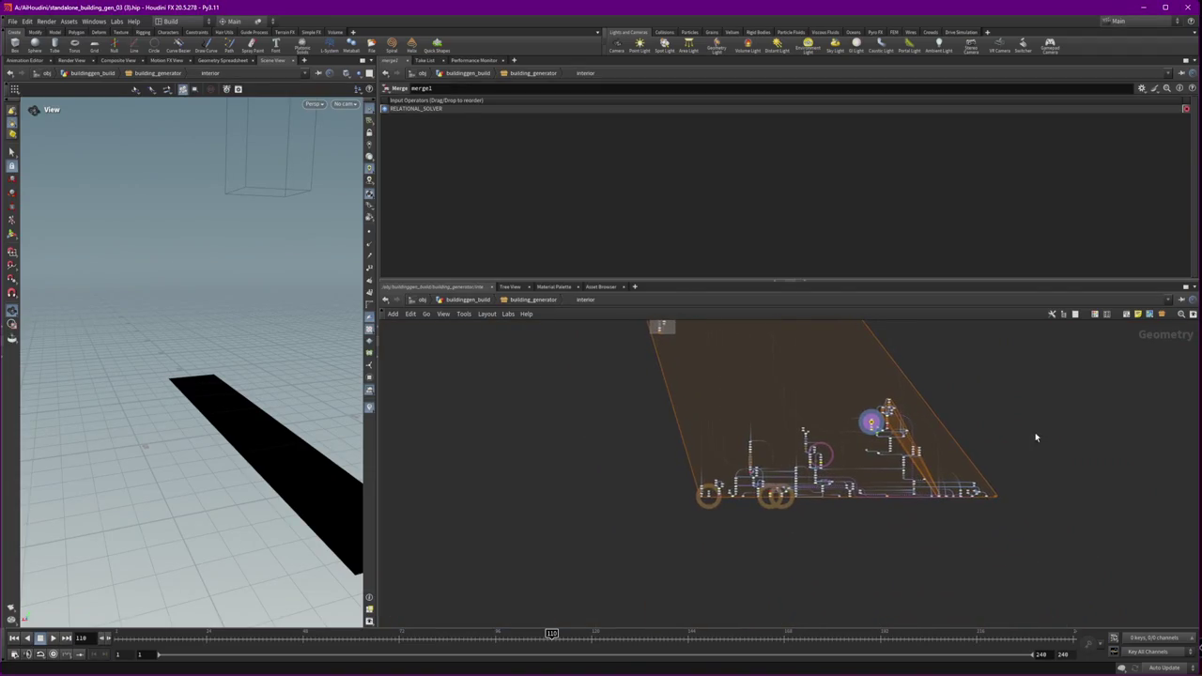
scroll(845, 435, up, 2)
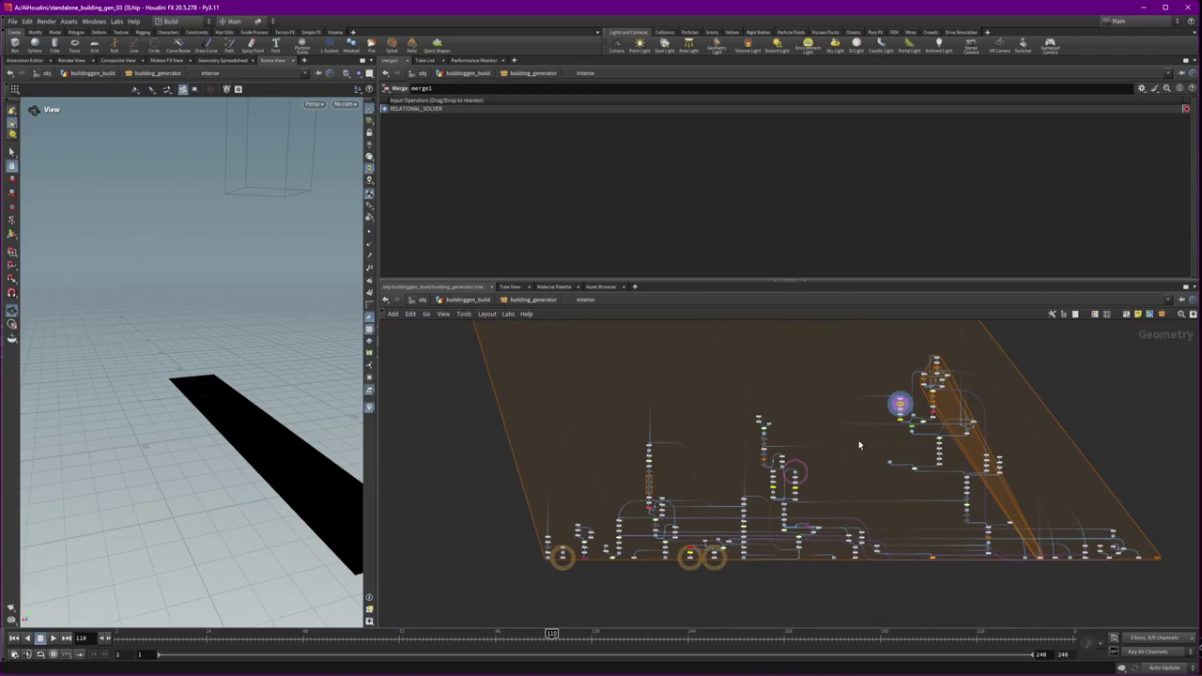
scroll(1073, 594, down, 1)
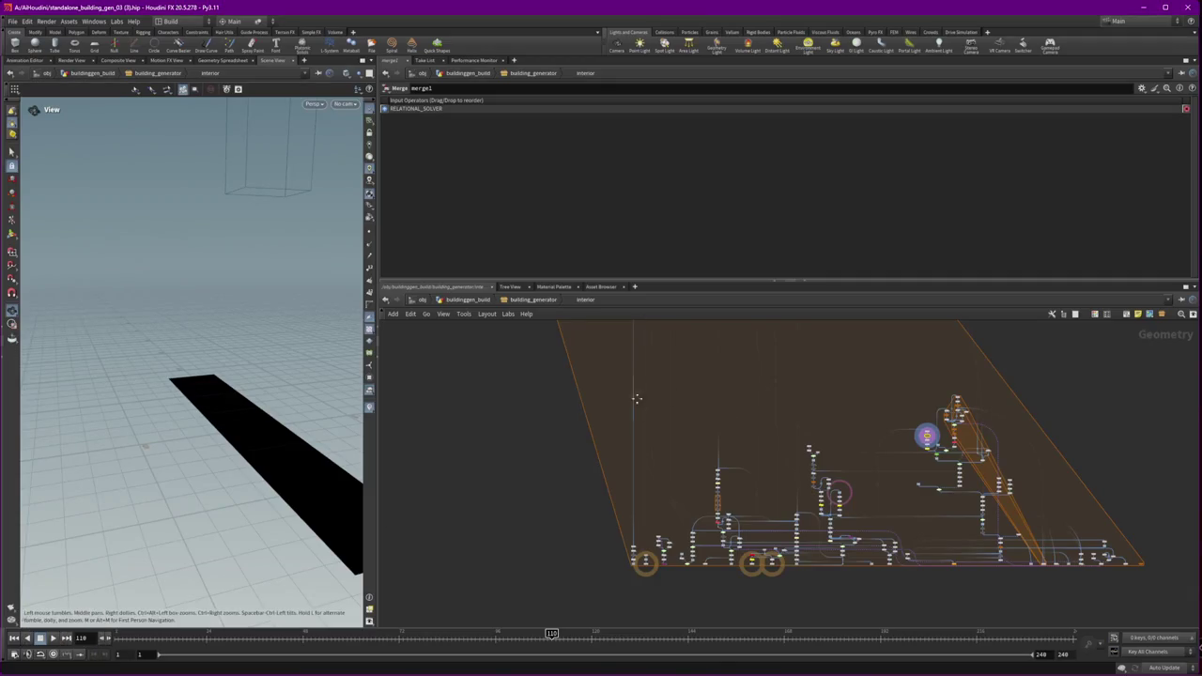
scroll(633, 410, up, 2)
scroll(615, 560, up, 2)
Step: Display matchsize8's wall slab in the viewport, then Alt+Tab back to Unreal
click(595, 601)
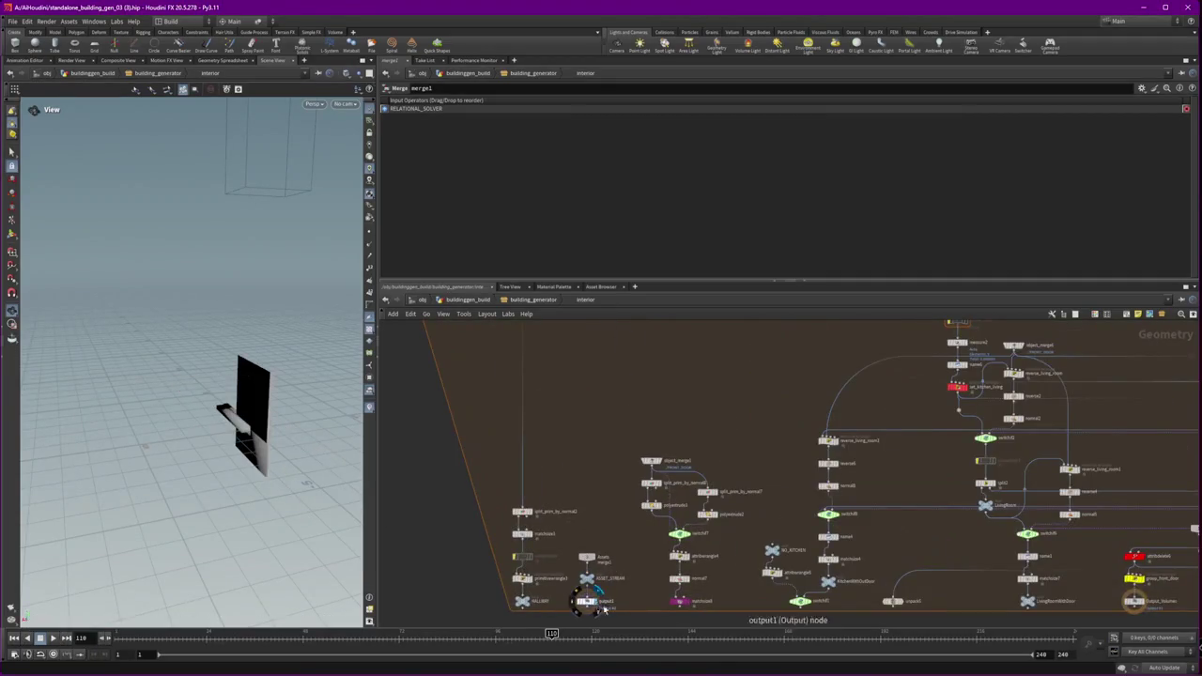
scroll(697, 473, up, 1)
click(649, 475)
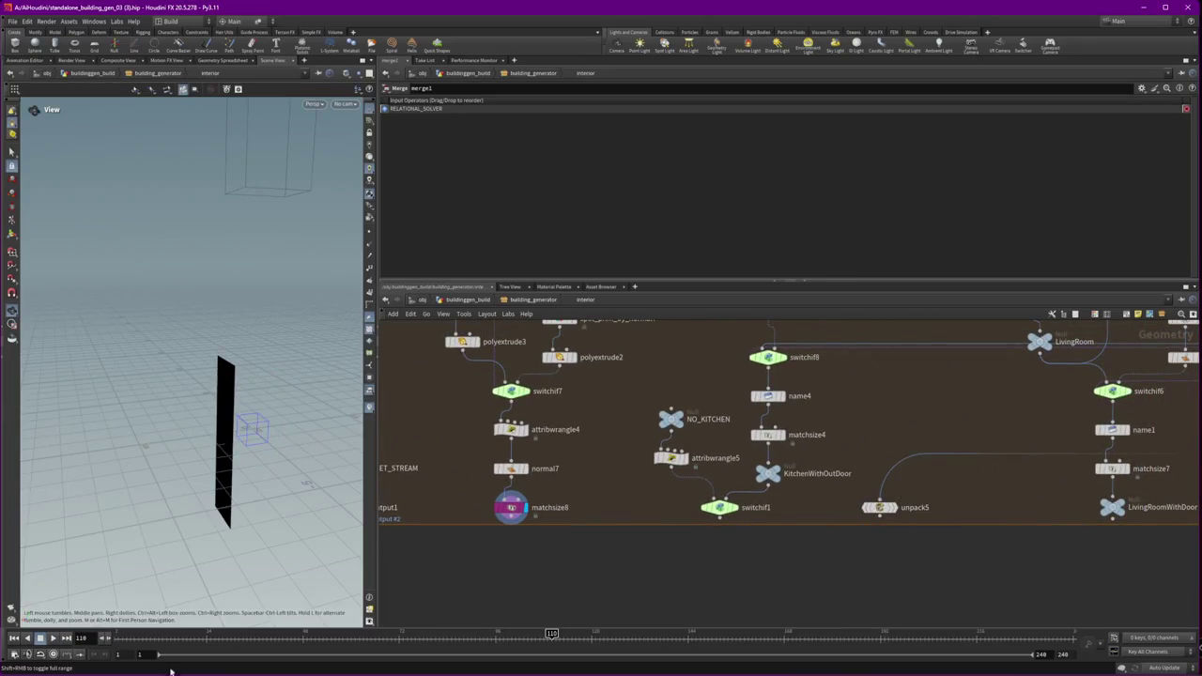
key(alt+Tab)
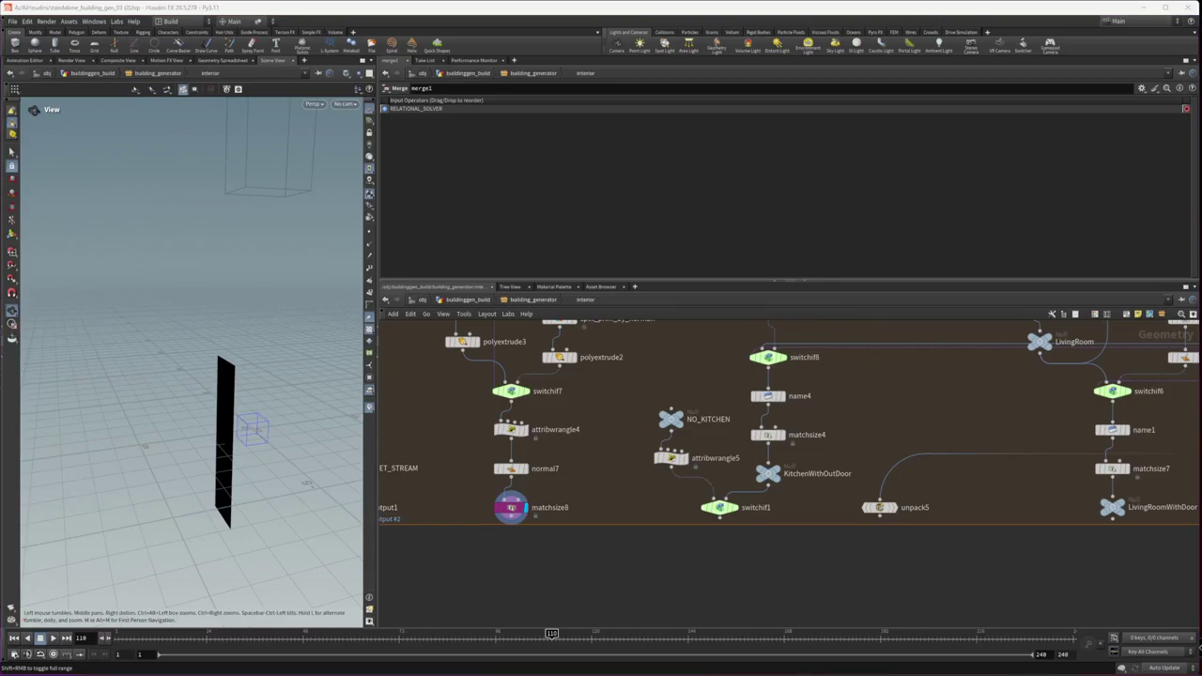